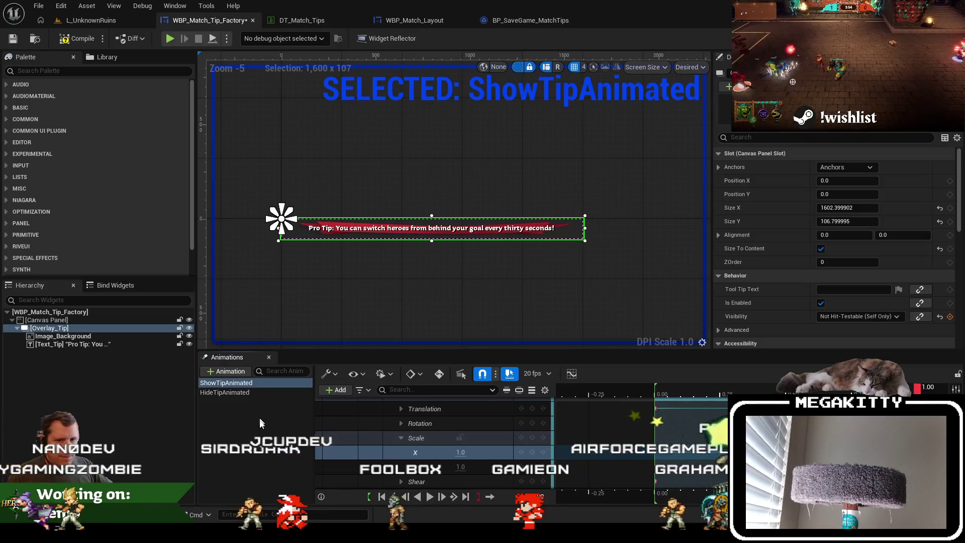
Select HideTipAnimated and the Overlay_Tip widget, then add an Overlay_Tip track to the animation
left_click(260, 403)
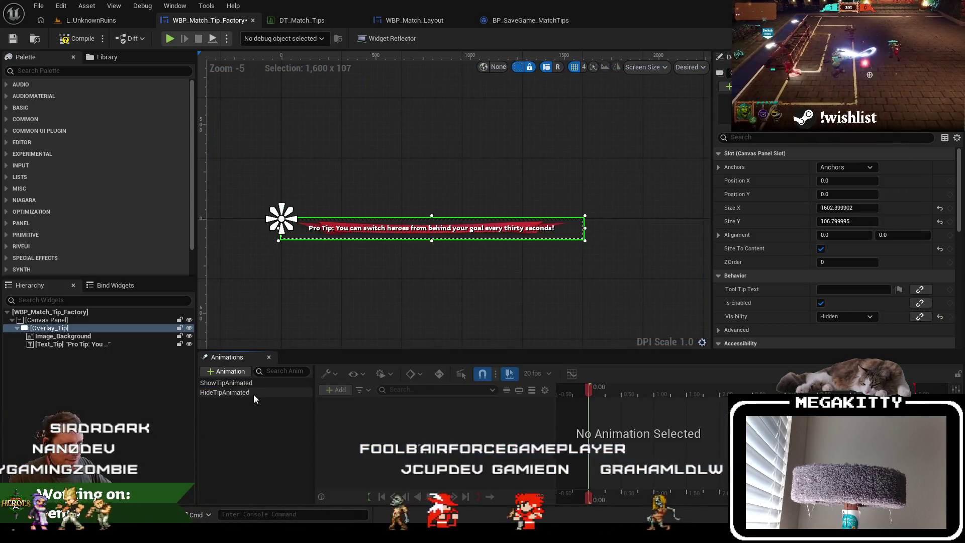
left_click(251, 393)
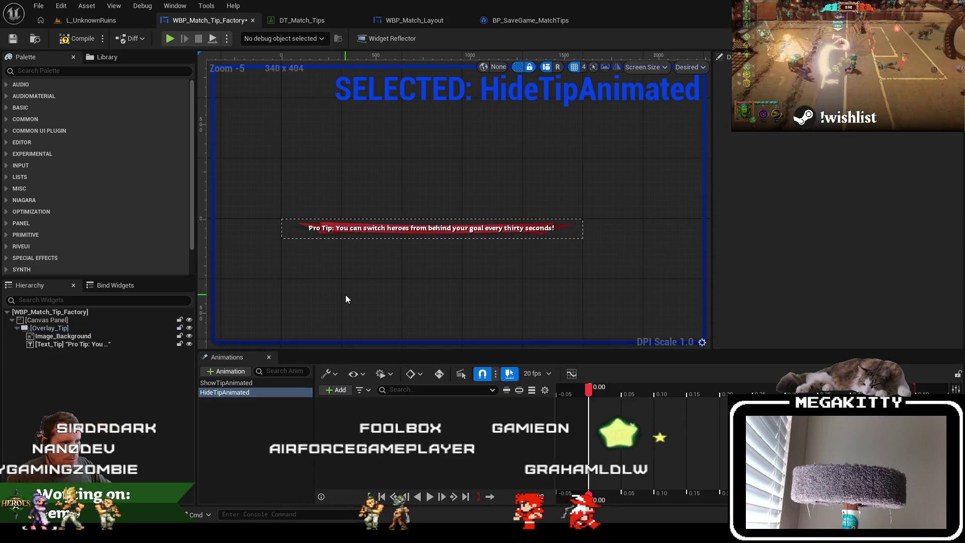
left_click(49, 327)
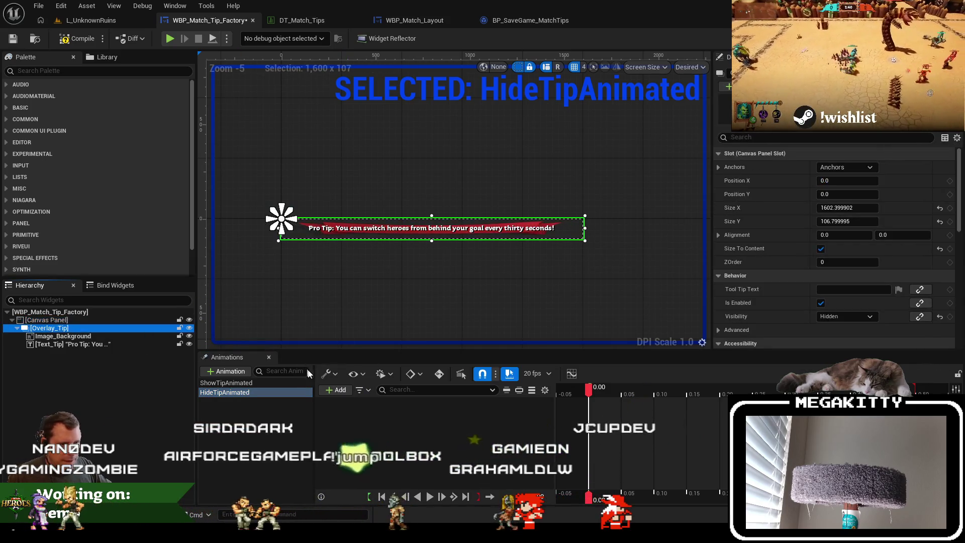
left_click(329, 389)
left_click(354, 418)
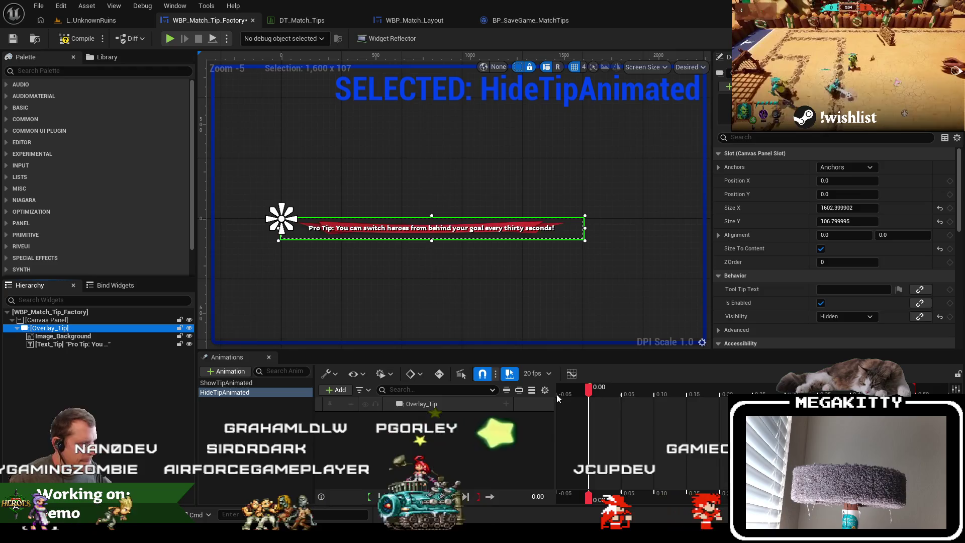
Compare against ShowTipAnimated, then return to HideTipAnimated's Overlay_Tip track
left_click(267, 384)
left_click(265, 392)
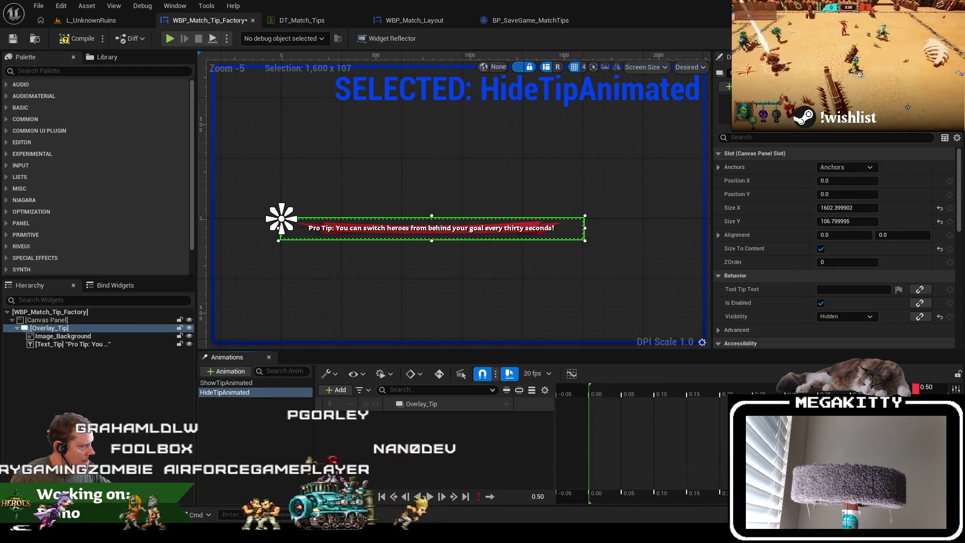
scroll(643, 443, "down", 3)
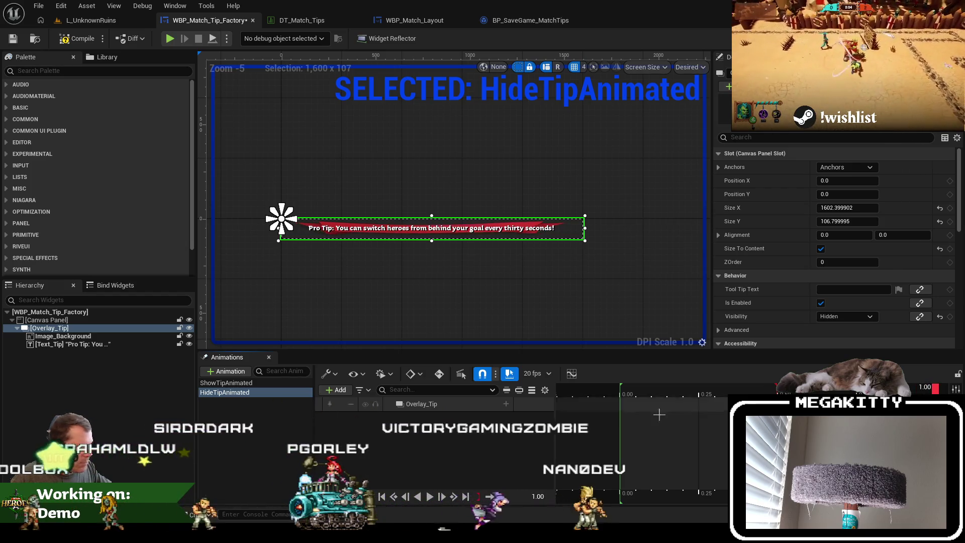
left_click(506, 403)
Add a Render Opacity track to Overlay_Tip keyed from 1.0 down to 0.0, and preview the fade
left_click(525, 394)
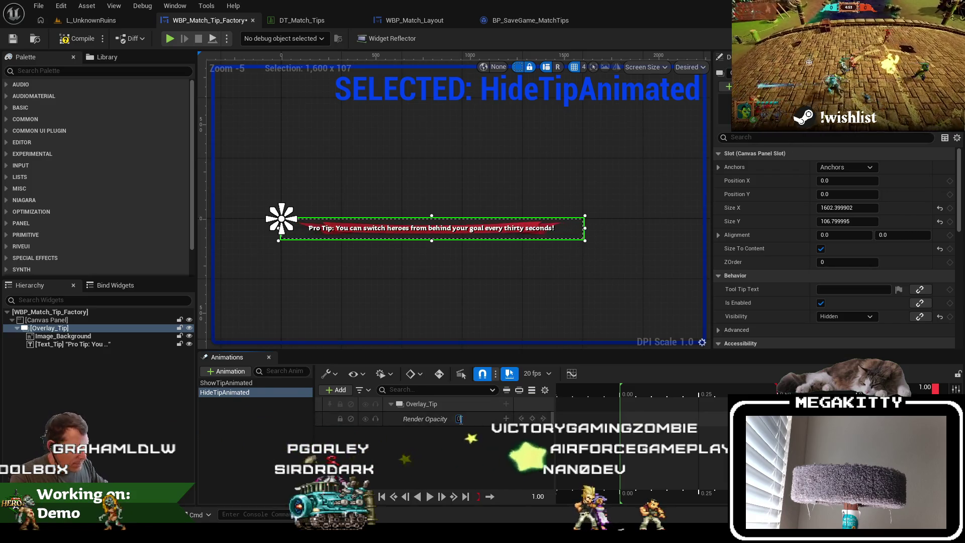
left_click(648, 396)
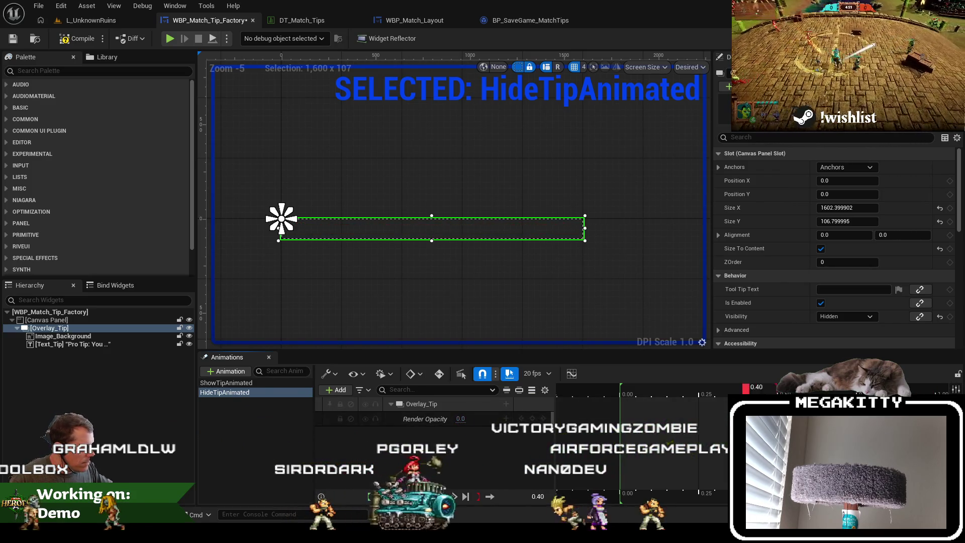
left_click_drag(649, 396, 604, 390)
left_click(451, 418)
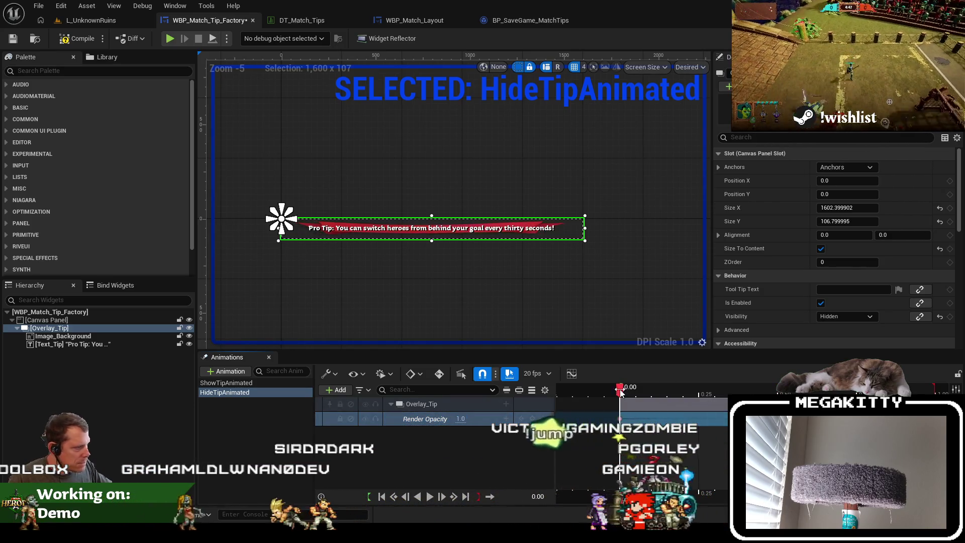
key("space")
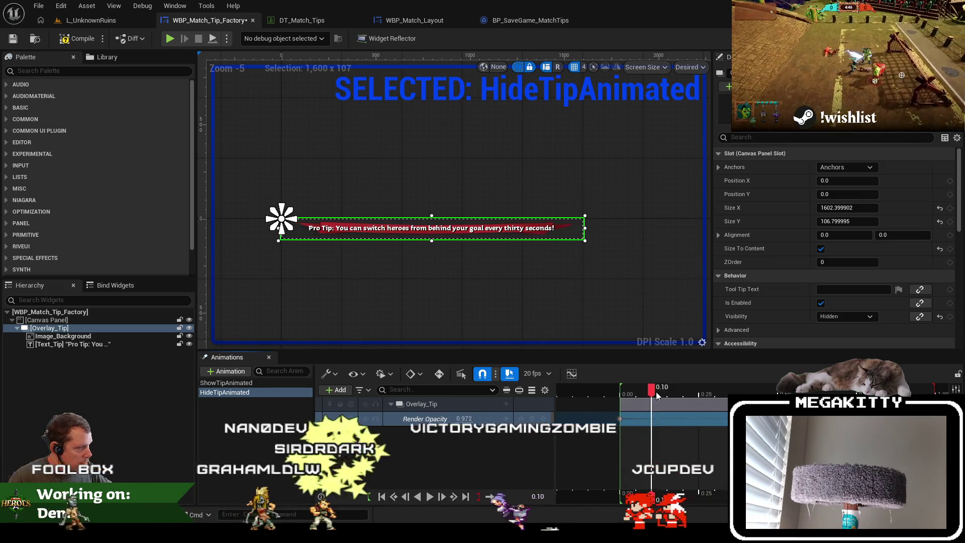
left_click_drag(634, 383, 619, 387)
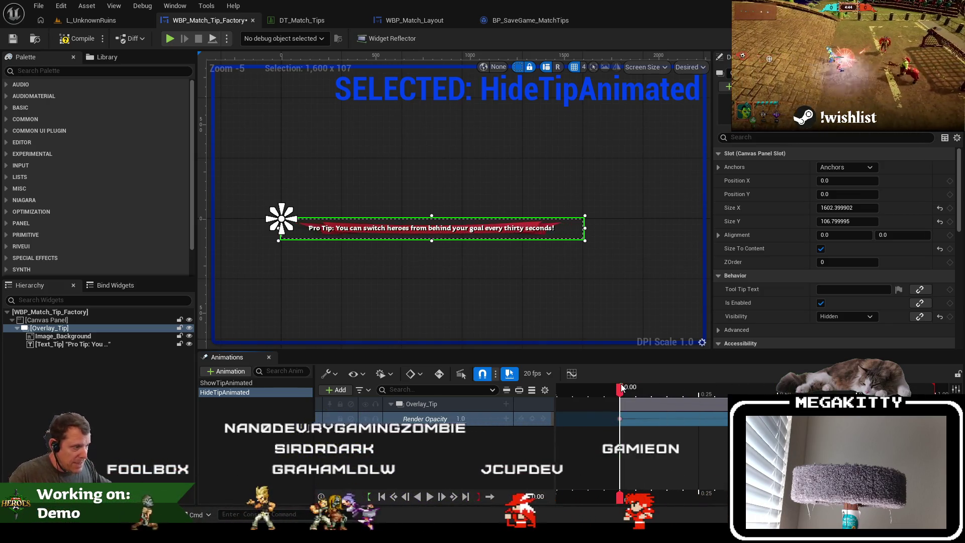
left_click(506, 403)
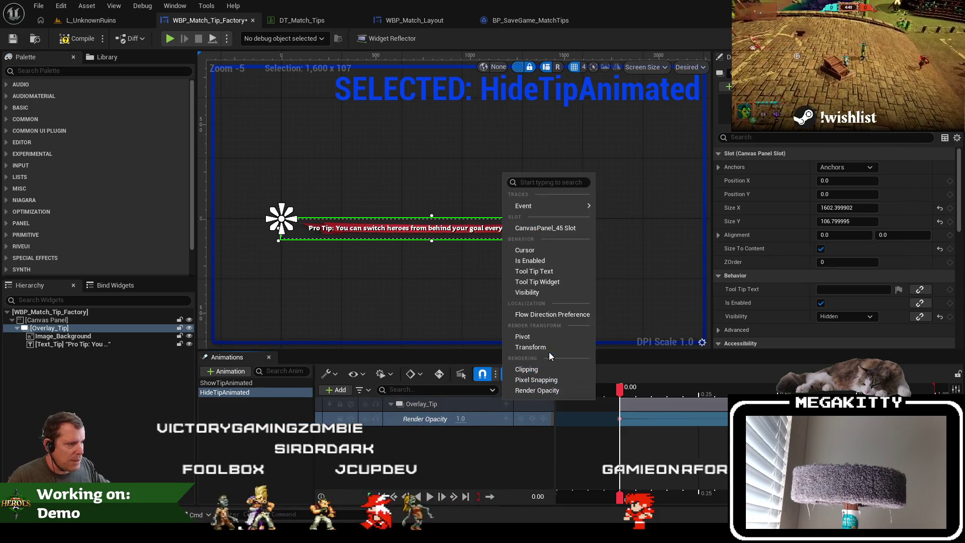
Add a Transform track to Overlay_Tip and key Translation Y at 200
left_click(533, 347)
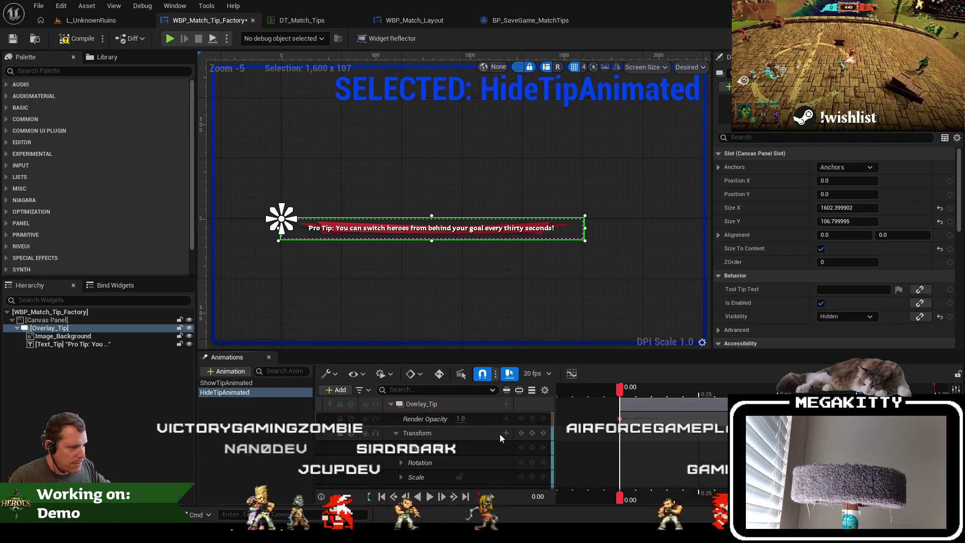
scroll(458, 460, "down", 2)
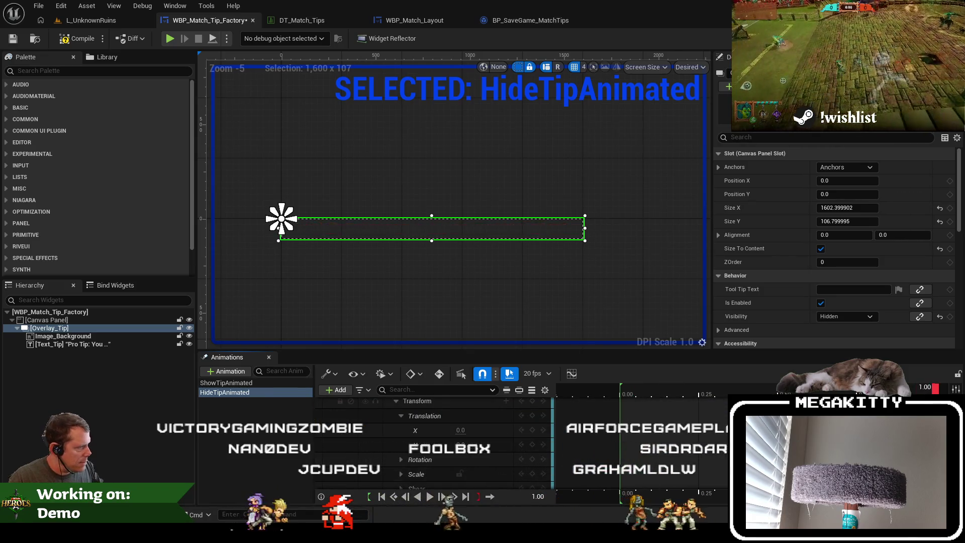
left_click(487, 437)
type("-200")
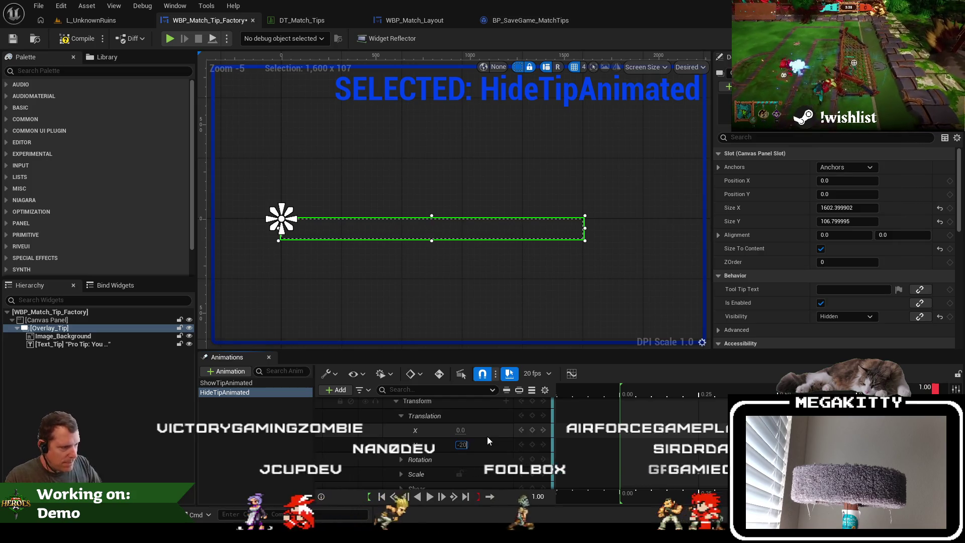
key("Return")
type("200")
key("Return")
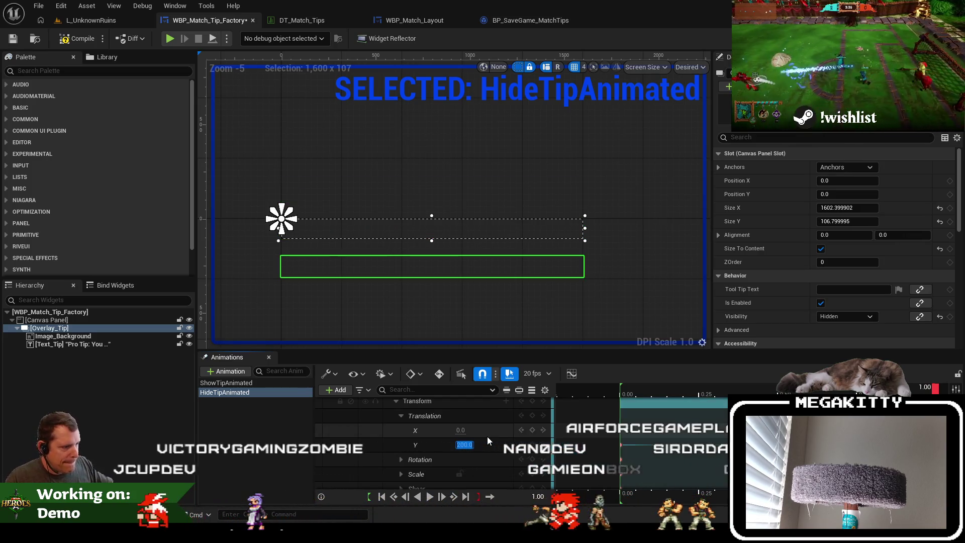
Scrub and play the HideTipAnimated preview to check the downward slide
left_click(635, 389)
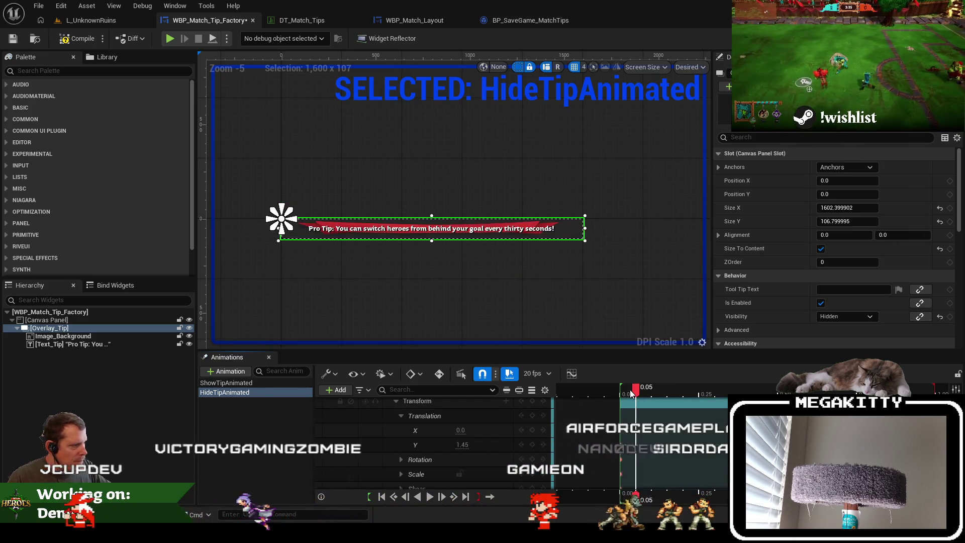
left_click(428, 498)
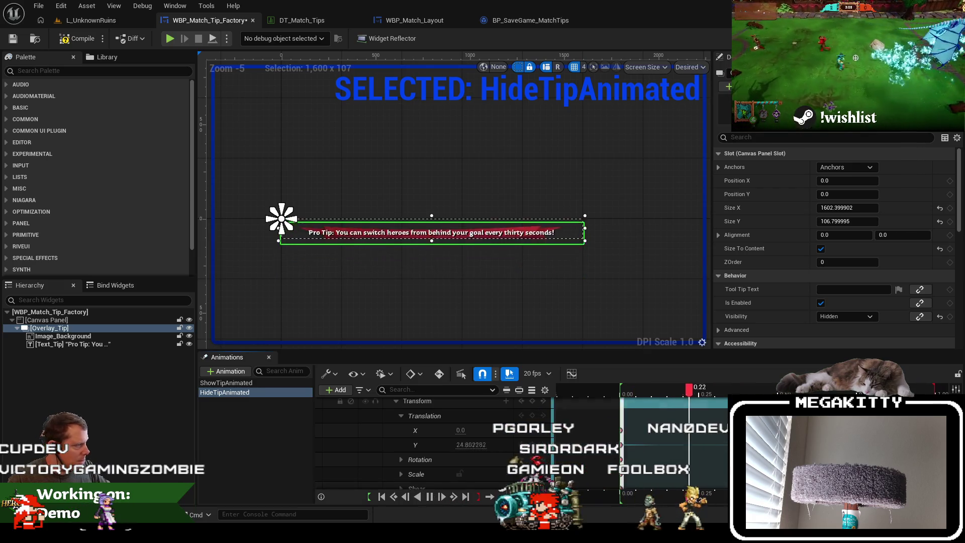
left_click(636, 394)
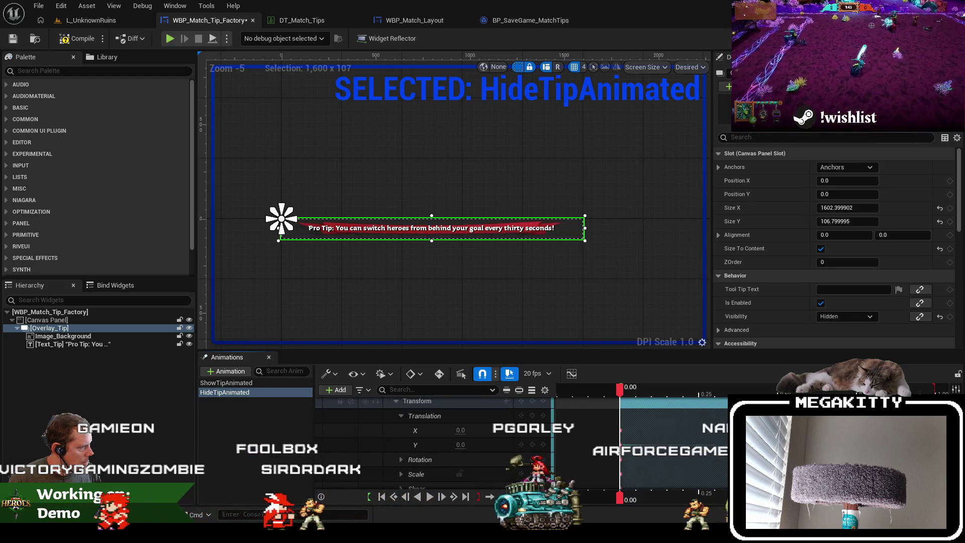
scroll(432, 442, "up", 2)
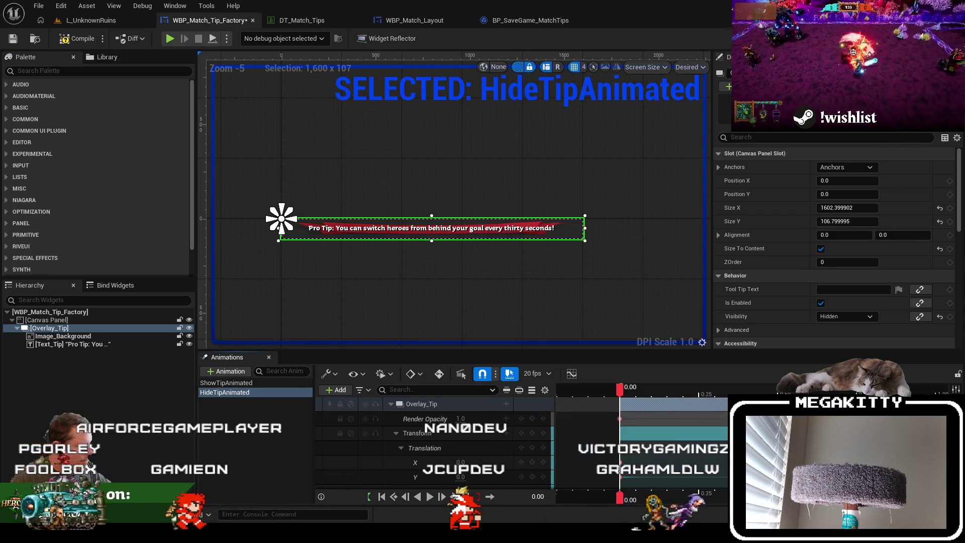
Change the end Translation Y key to 150 and replay the fade-and-slide preview
key("space")
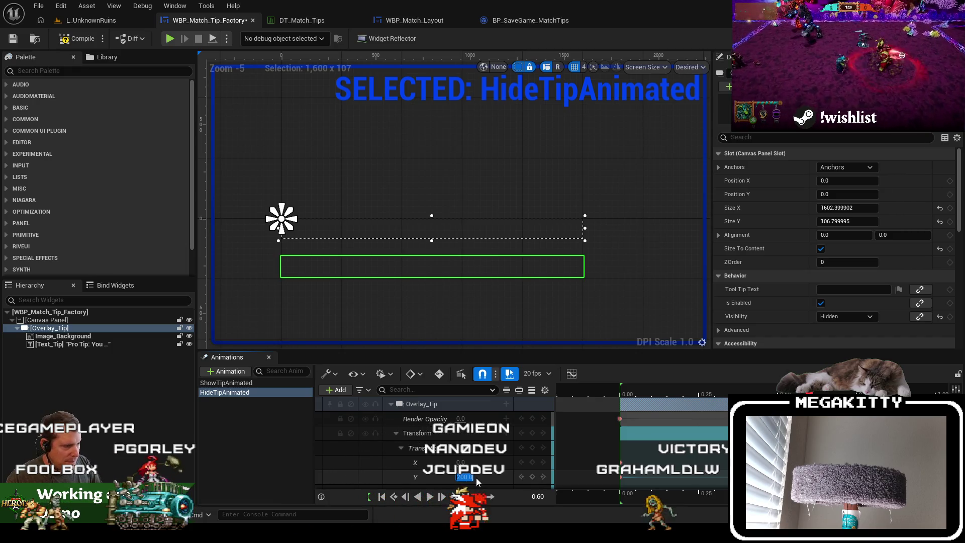
type("150")
key("Return")
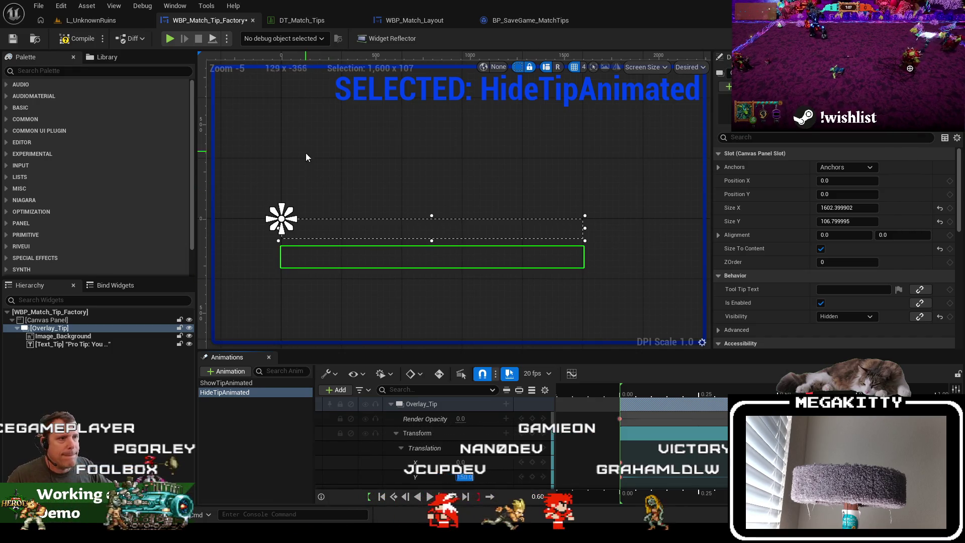
left_click(428, 497)
mouse_move(619, 391)
left_mouse_down()
mouse_move(724, 397)
mouse_move(629, 395)
mouse_move(694, 397)
left_mouse_up()
left_click(430, 497)
left_click(431, 496)
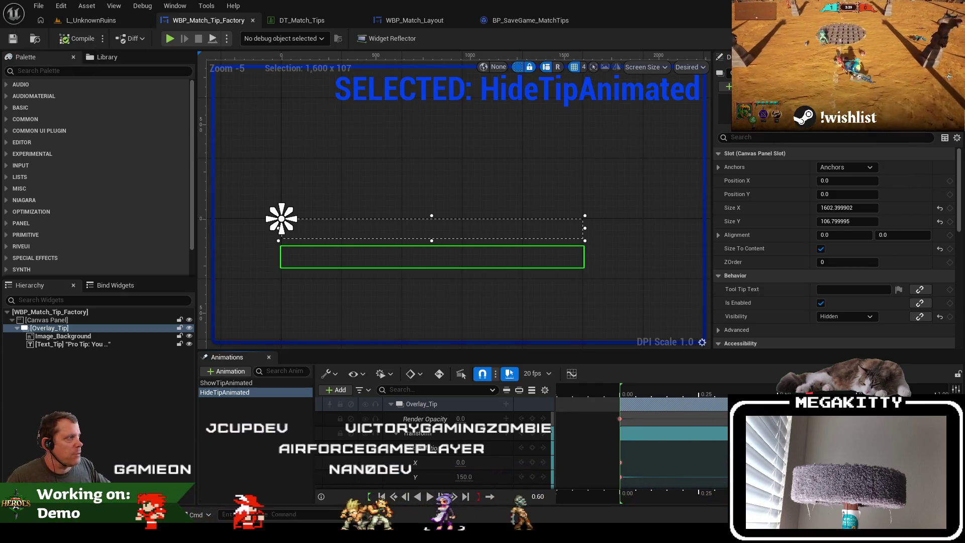
left_click(945, 38)
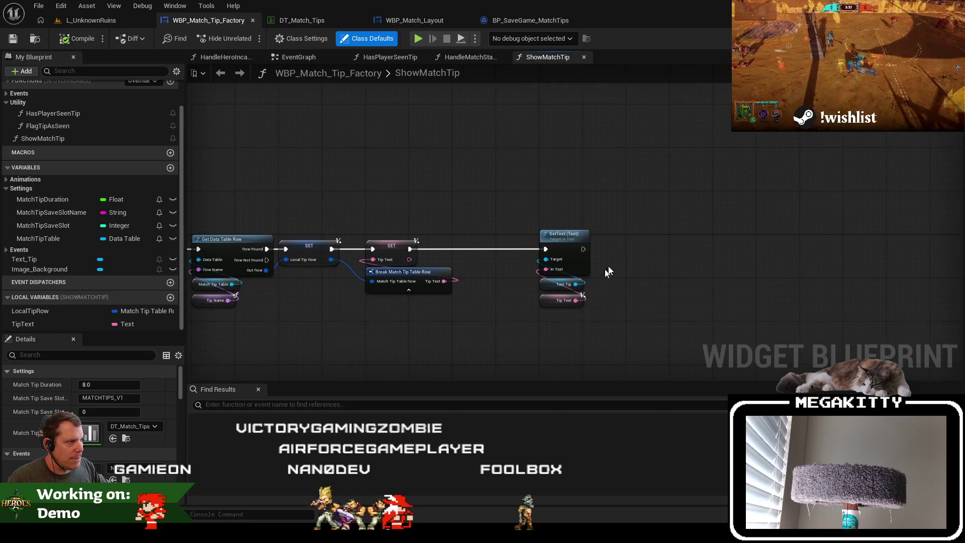
Place a ShowTipAnimated getter in the ShowMatchTip graph beside SetText
left_click_drag(582, 247, 656, 246)
key("Escape")
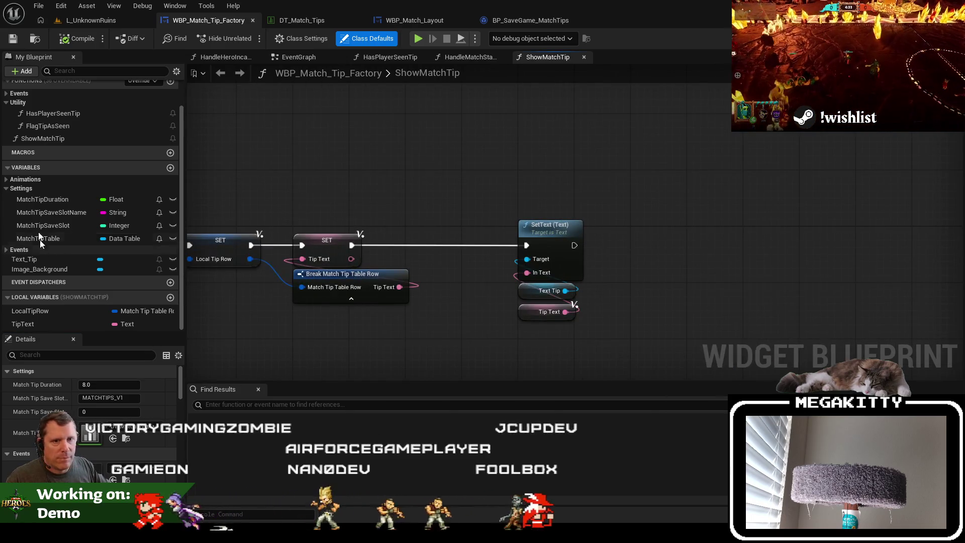
left_click(10, 180)
left_click_drag(40, 190, 606, 277)
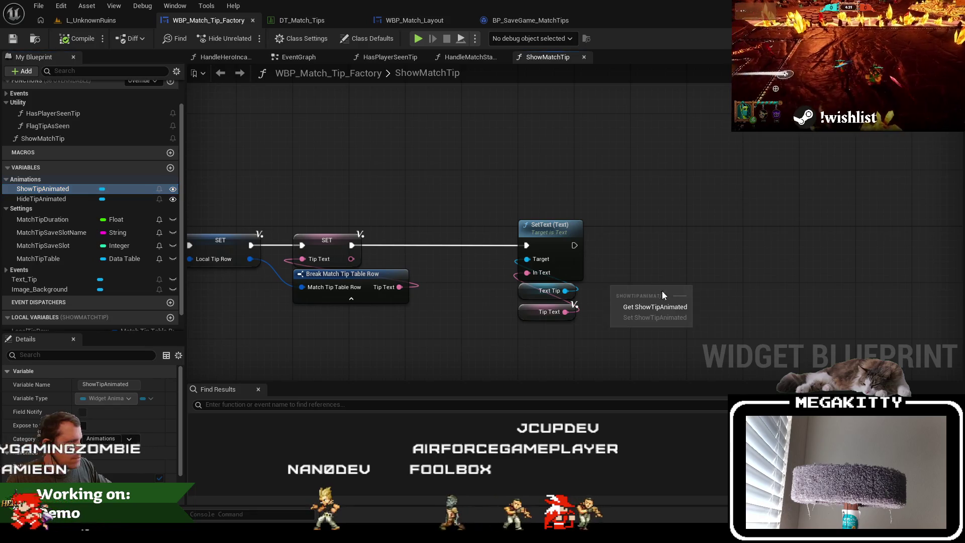
left_click(653, 300)
left_click_drag(672, 290, 676, 235)
type("play anima")
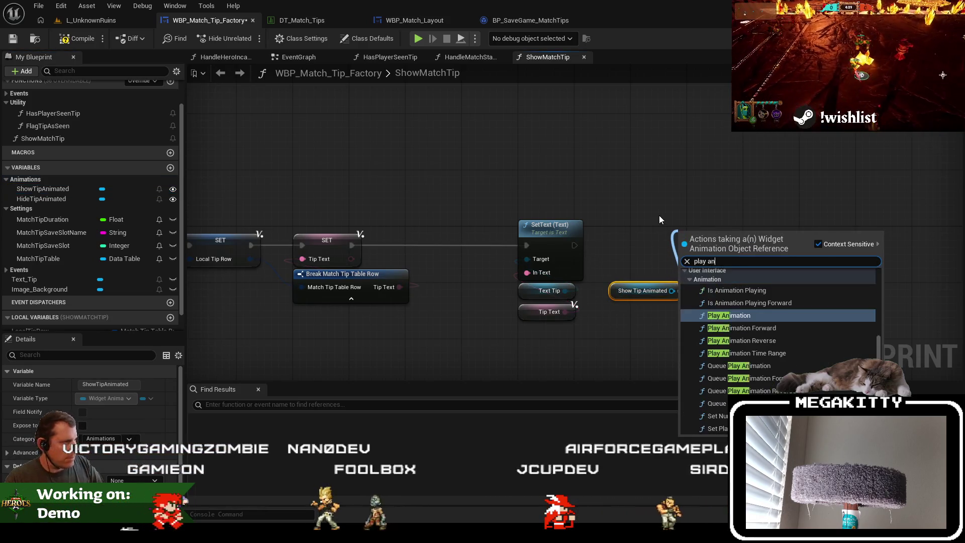
key("Return")
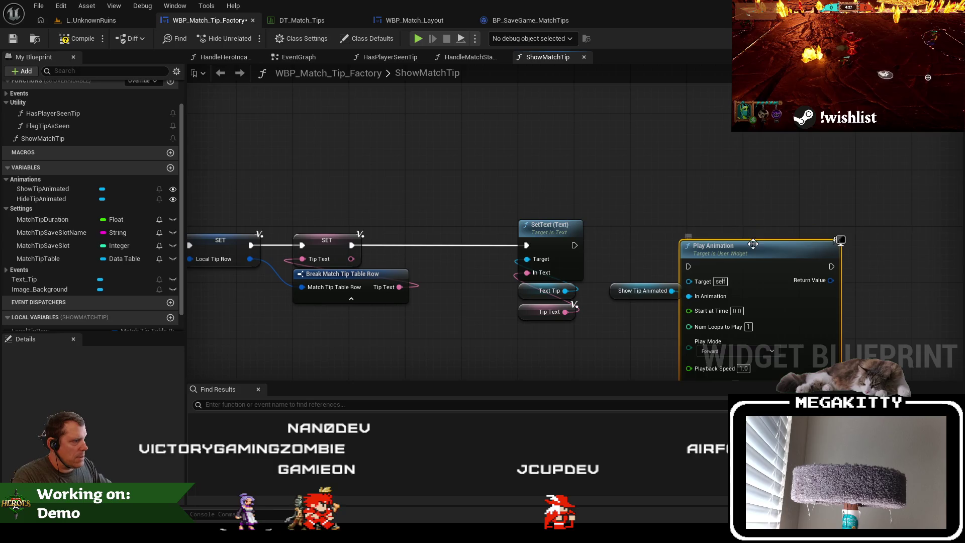
key("ctrl+z")
Add Play Animation Forward with ShowTipAnimated, wired after SetText, and tidy the nodes
left_click_drag(672, 291, 662, 211)
type("play anim")
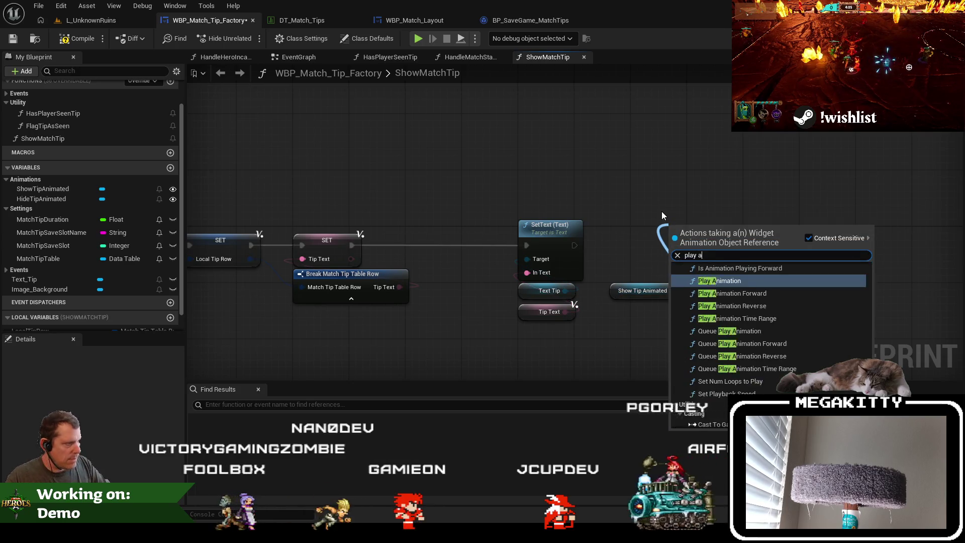
key("Down")
key("Return")
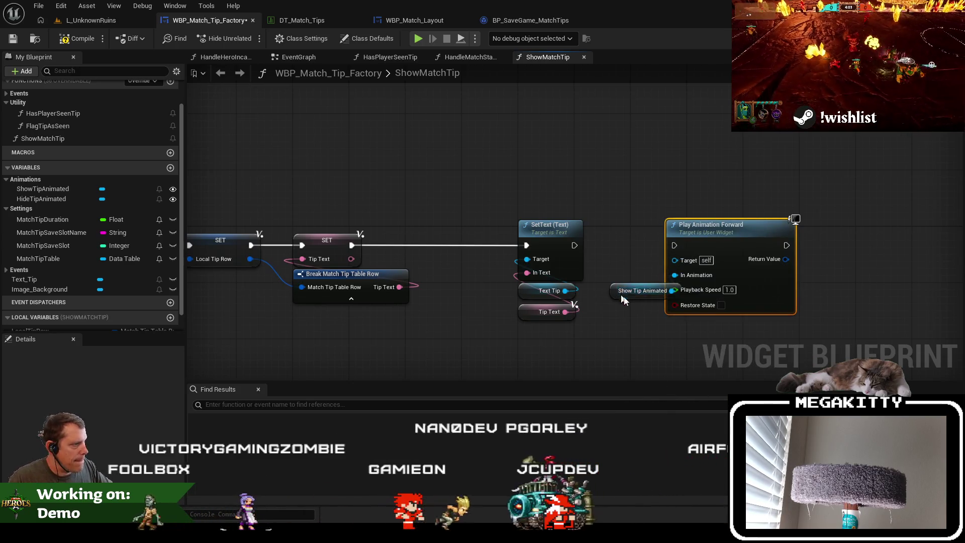
left_click_drag(620, 294, 681, 325)
mouse_move(574, 245)
left_mouse_down()
mouse_move(670, 246)
mouse_move(573, 245)
left_mouse_up()
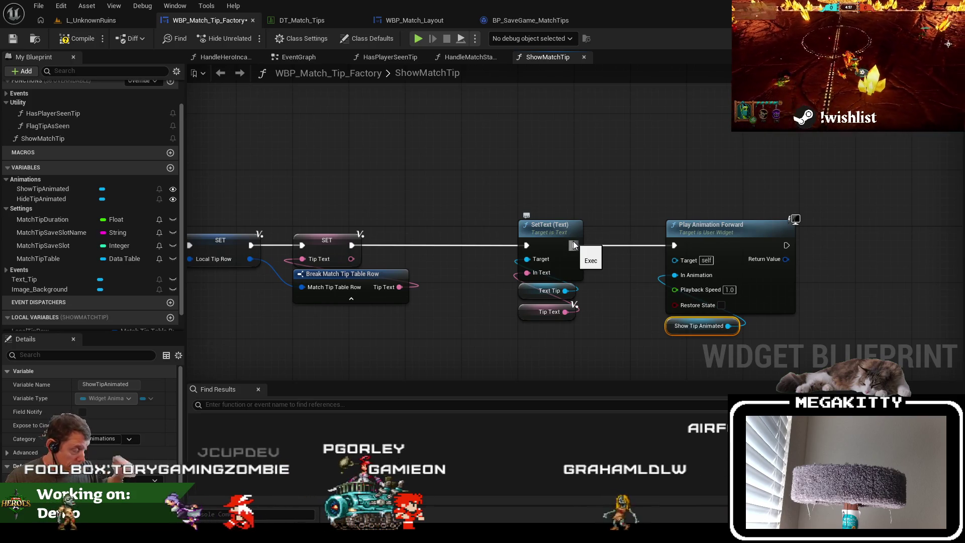
mouse_move(735, 237)
left_mouse_down()
mouse_move(707, 237)
mouse_move(618, 200)
mouse_move(671, 214)
left_mouse_up()
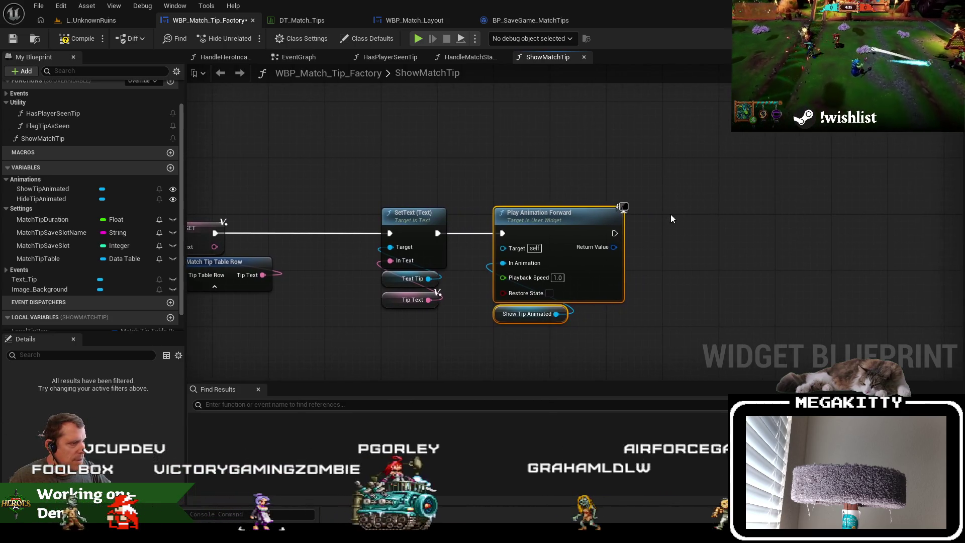
left_click_drag(345, 173, 453, 184)
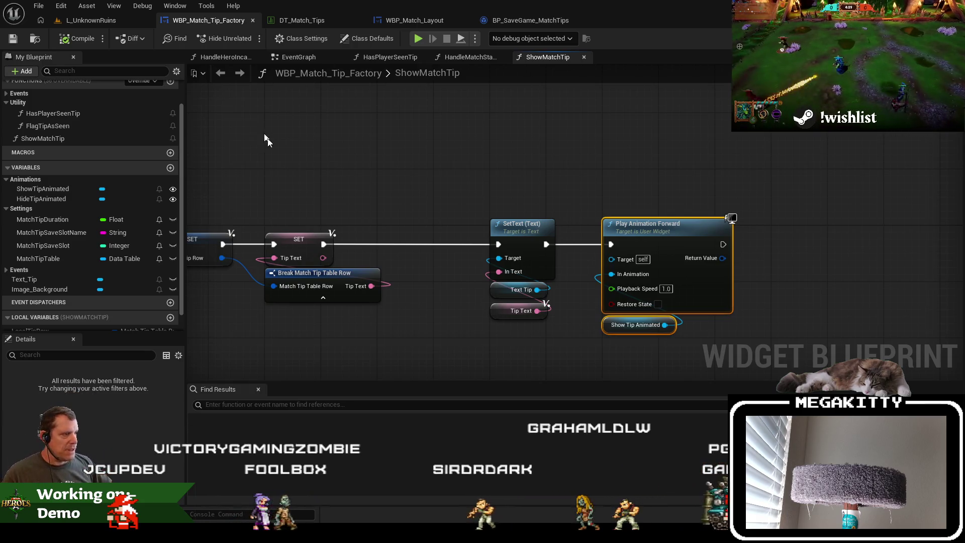
scroll(144, 269, "down", 1)
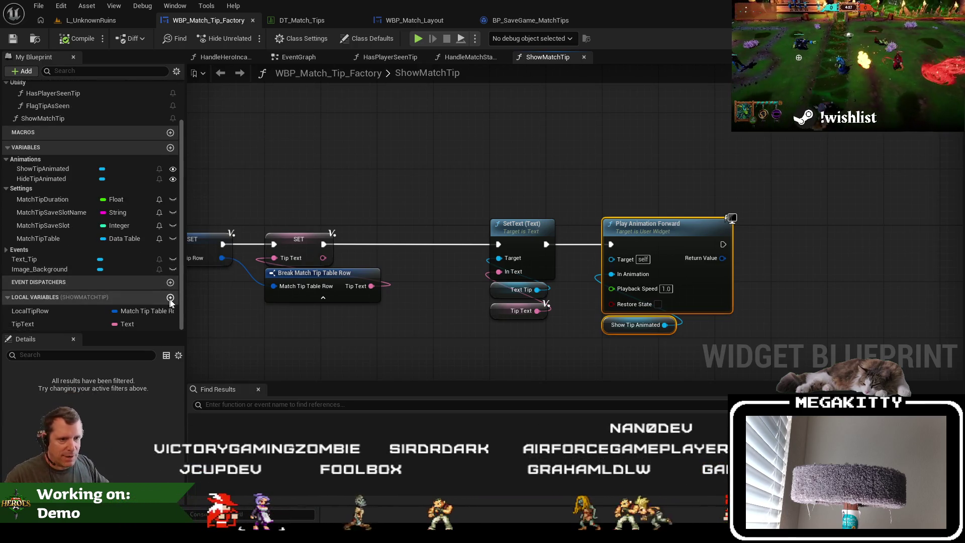
Create a new member variable named TooltipTimer of type Timer Handle
left_click(172, 299)
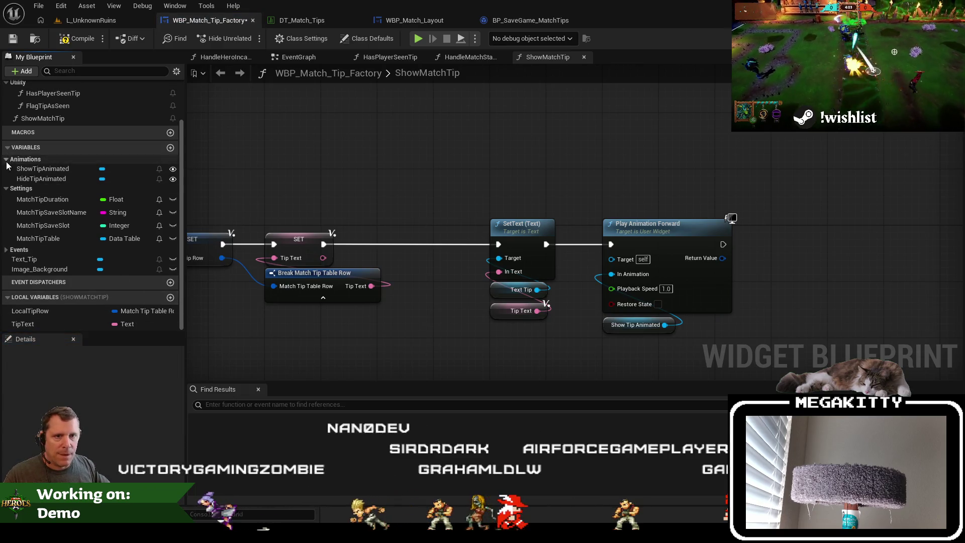
left_click(7, 160)
scroll(31, 191, "up", 2)
left_click(20, 223)
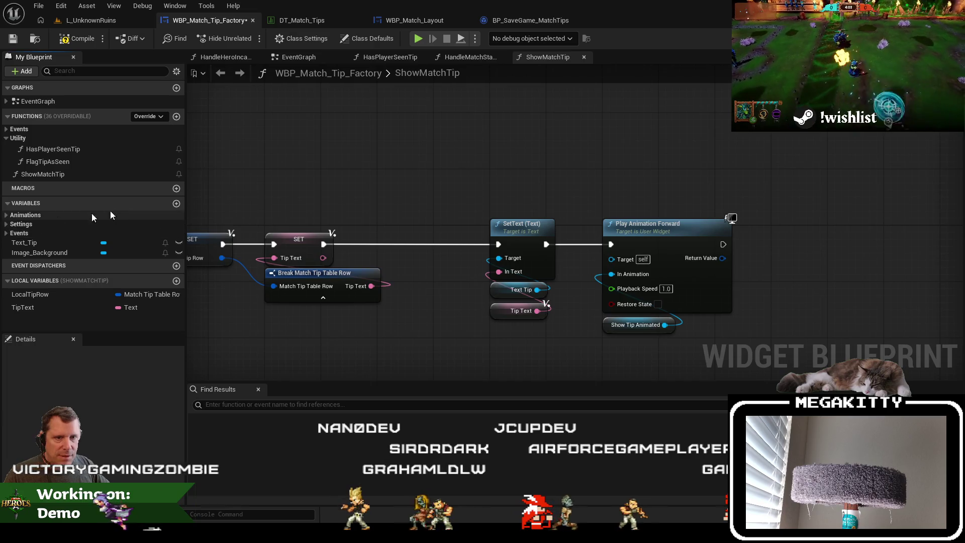
left_click(176, 203)
type("Tool")
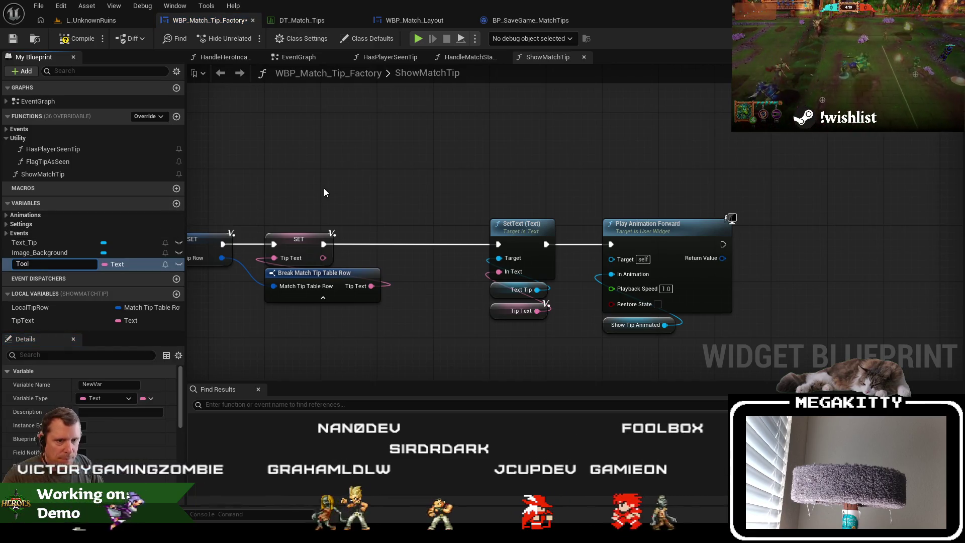
key("Return")
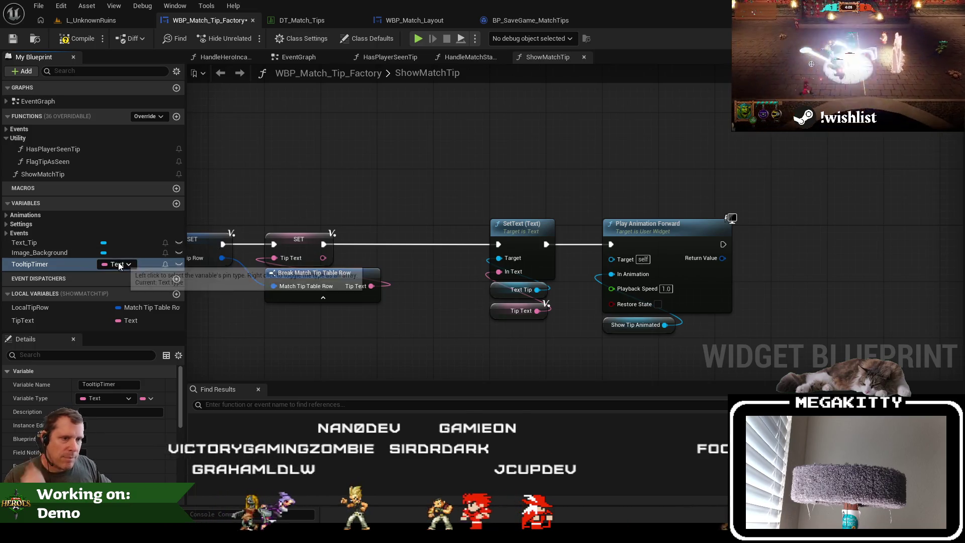
left_click(118, 263)
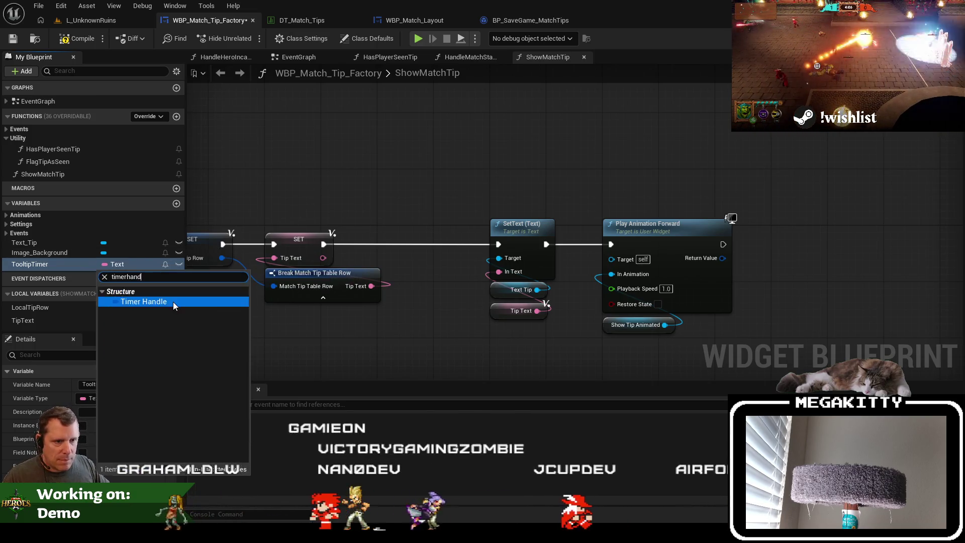
left_click(173, 302)
File TooltipTimer under the Data category and place a TooltipTimer node in ShowMatchTip
scroll(123, 445, "down", 2)
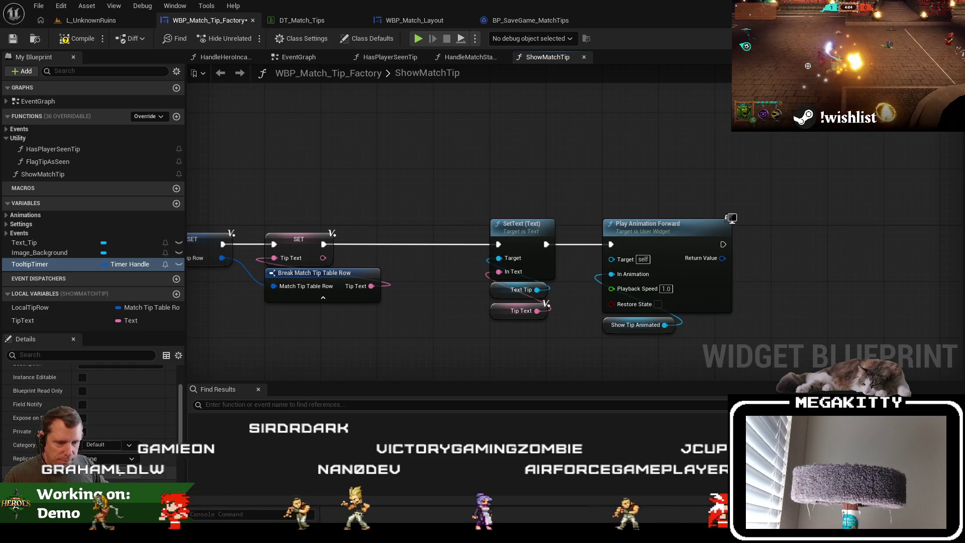
type("Data")
key("Return")
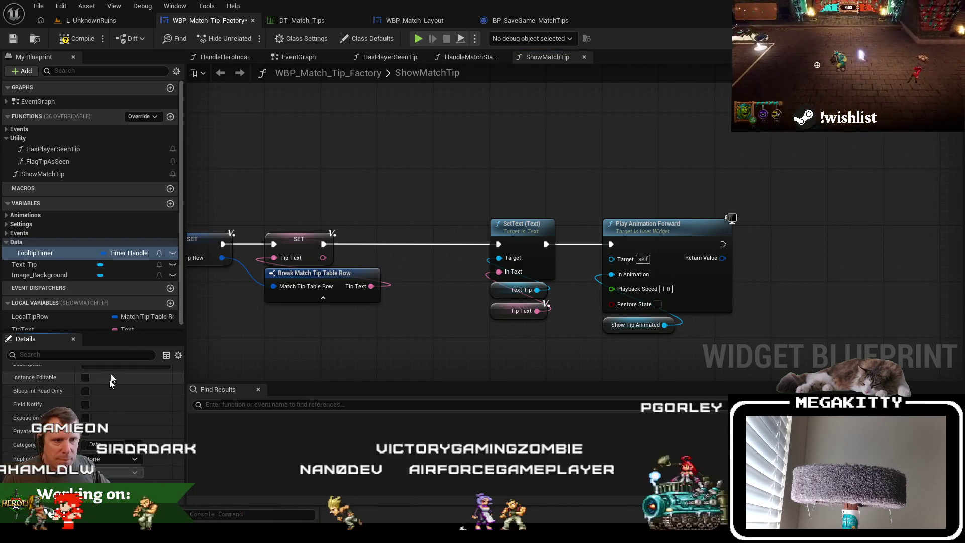
left_click_drag(678, 216, 394, 207)
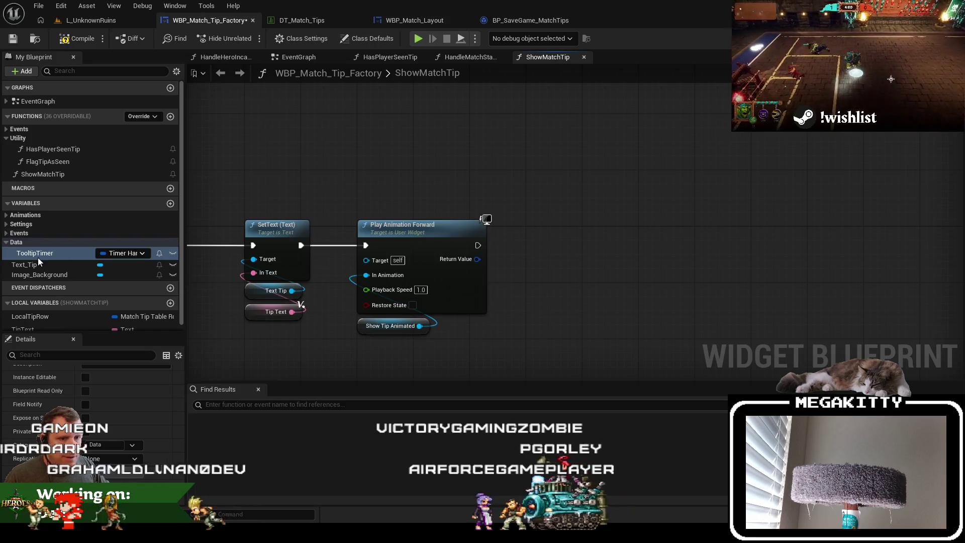
mouse_move(99, 259)
left_mouse_down()
mouse_move(611, 296)
mouse_move(598, 218)
left_mouse_up()
Add Set Timer by Event after Play Animation Forward and store its handle in SET TooltipTimer
type("set timer")
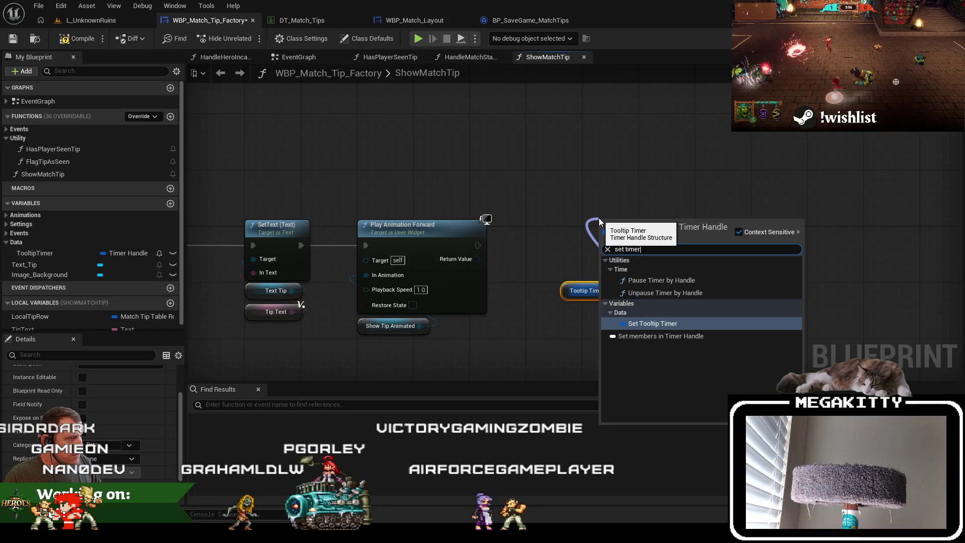
left_click(540, 254)
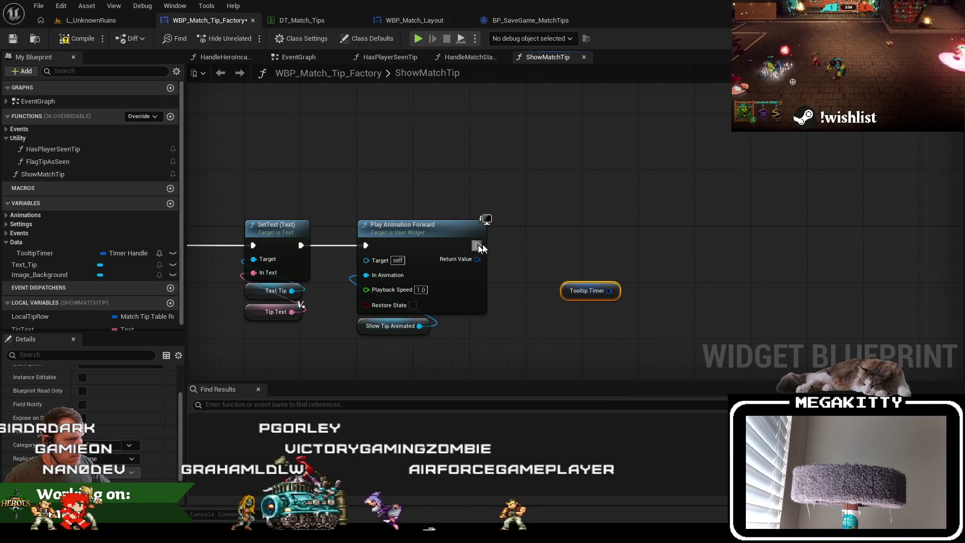
left_click_drag(477, 246, 543, 237)
type("set timer")
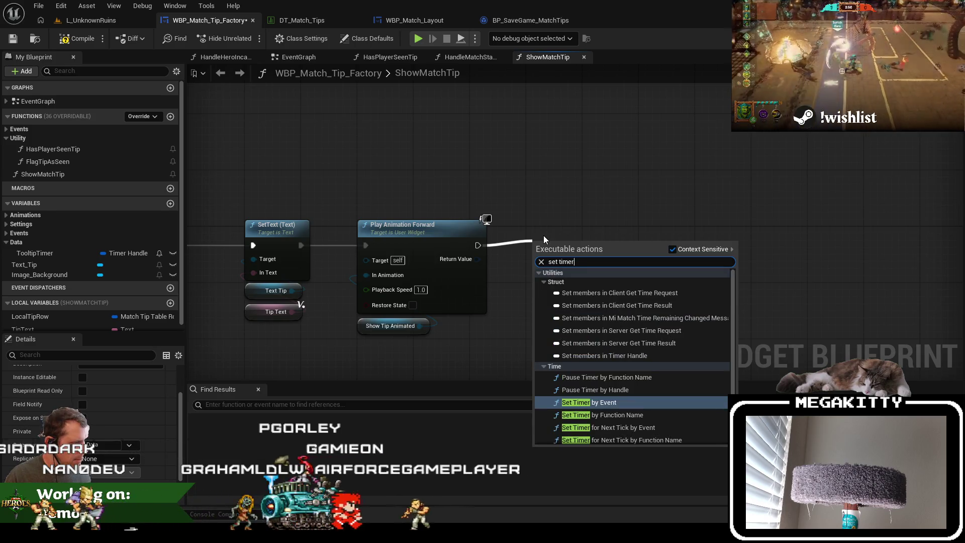
key("Return")
left_click_drag(588, 269, 622, 212)
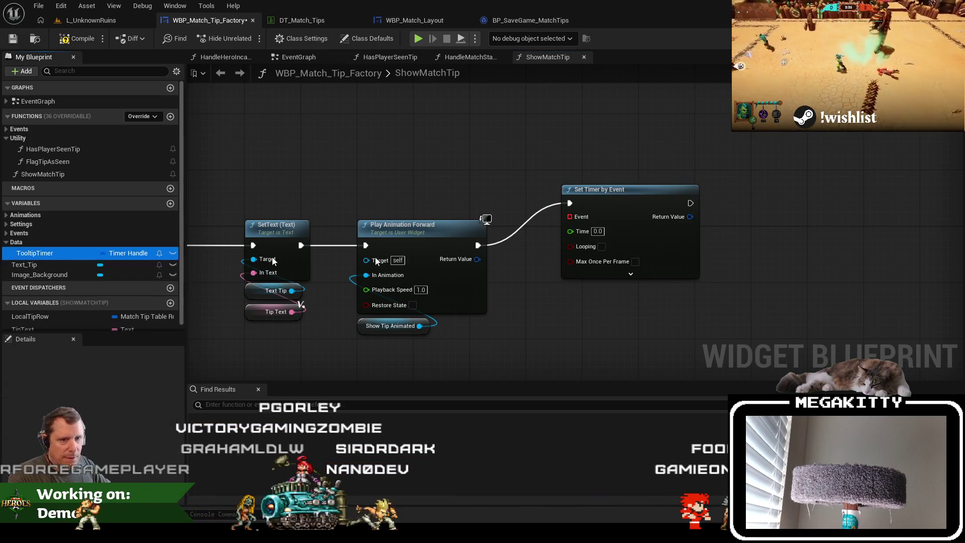
mouse_move(752, 191)
left_mouse_down()
mouse_move(754, 204)
mouse_move(722, 206)
left_mouse_up()
left_click(761, 221)
scroll(33, 288, "down", 1)
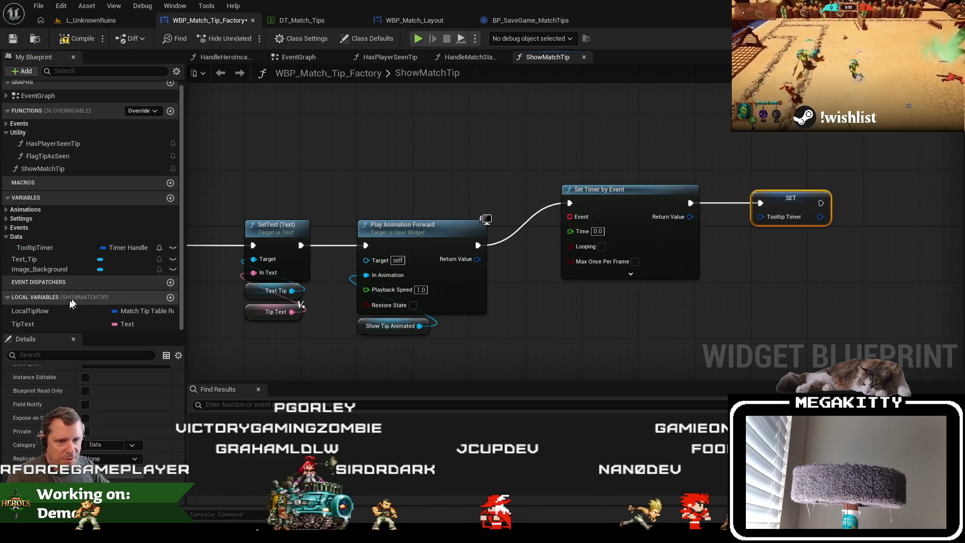
Feed MatchTipDuration into the timer's Time and attach a Create Event node
left_click(21, 218)
mouse_move(43, 227)
left_mouse_down()
mouse_move(545, 296)
mouse_move(577, 237)
left_mouse_up()
left_click(568, 310)
left_click_drag(575, 297, 597, 283)
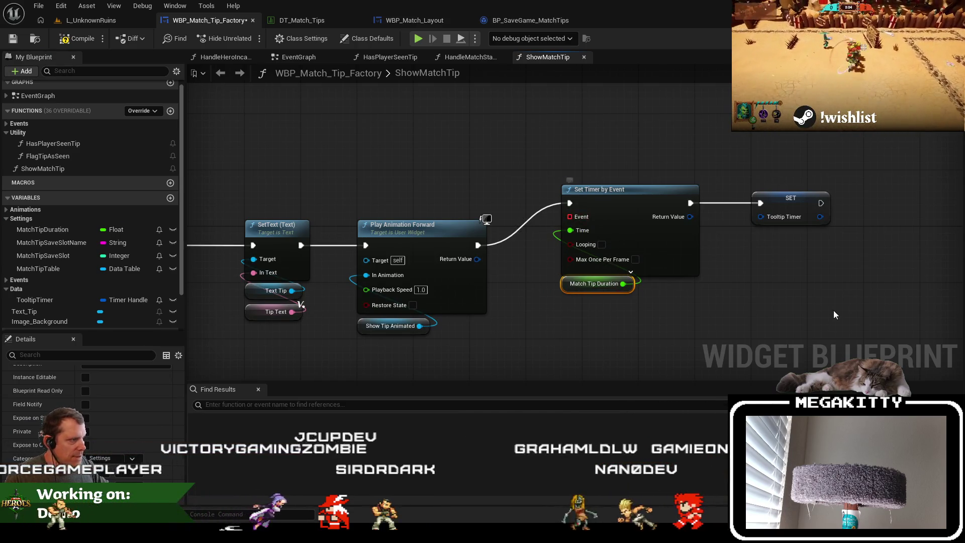
left_click_drag(527, 181, 834, 301)
mouse_move(600, 191)
left_mouse_down()
mouse_move(487, 323)
mouse_move(578, 289)
left_mouse_up()
left_click(533, 158)
left_click(578, 328)
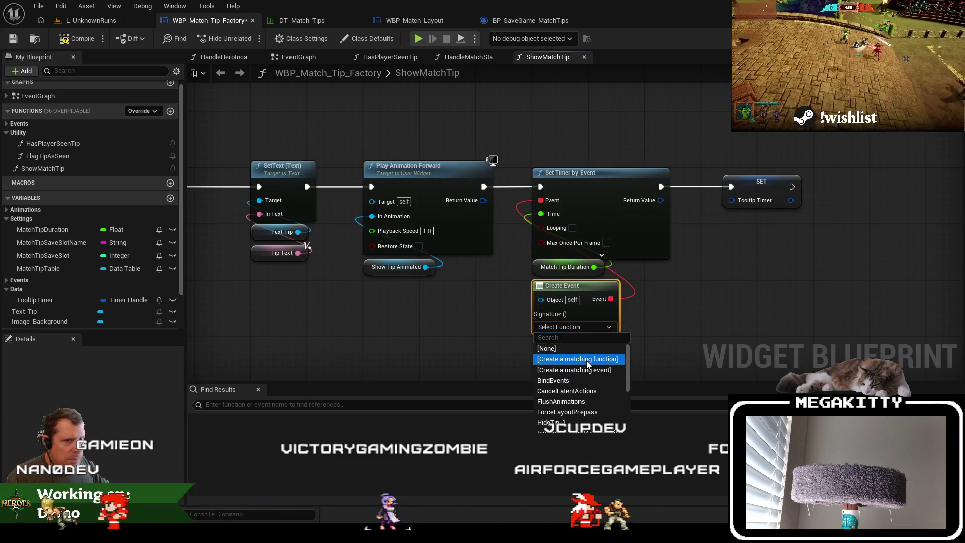
Create the matching function HandleTooltipTimerElapsed under Events and add Play Animation Forward for HideTipAnimated
left_click(586, 360)
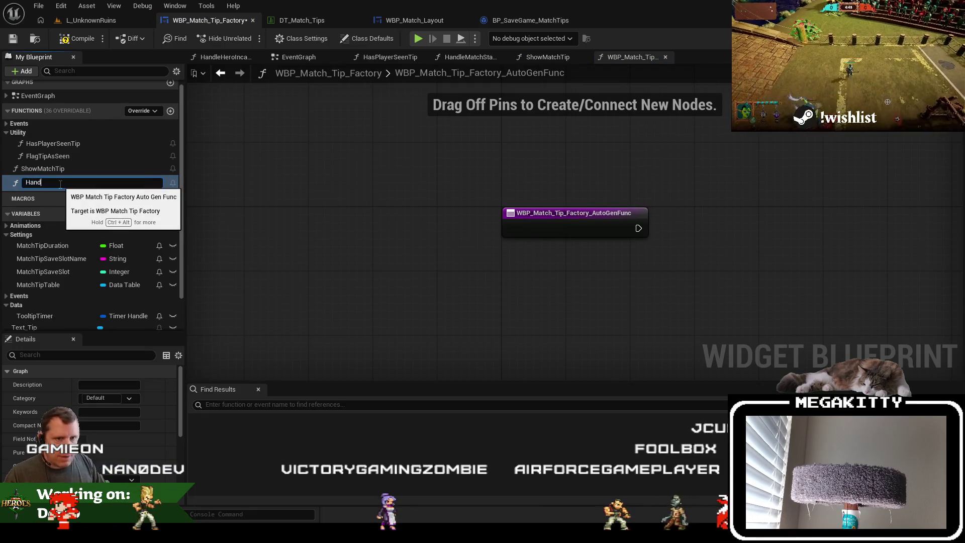
type("HandleTooltipTimerElapsed")
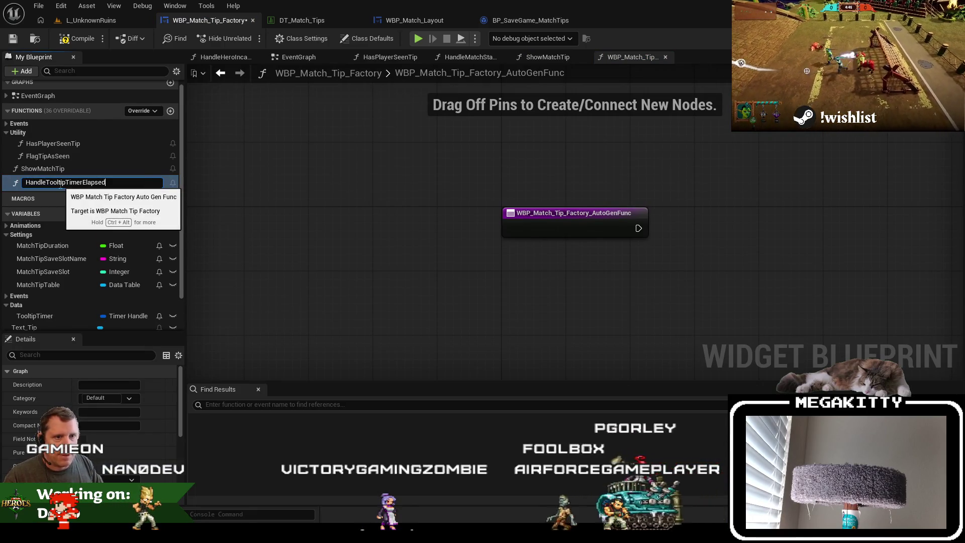
key("Return")
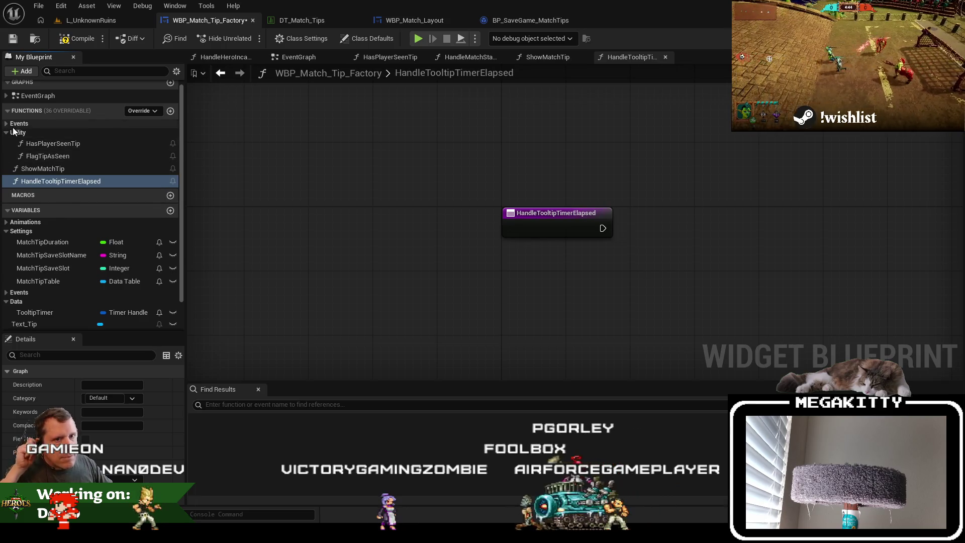
left_click_drag(59, 181, 50, 123)
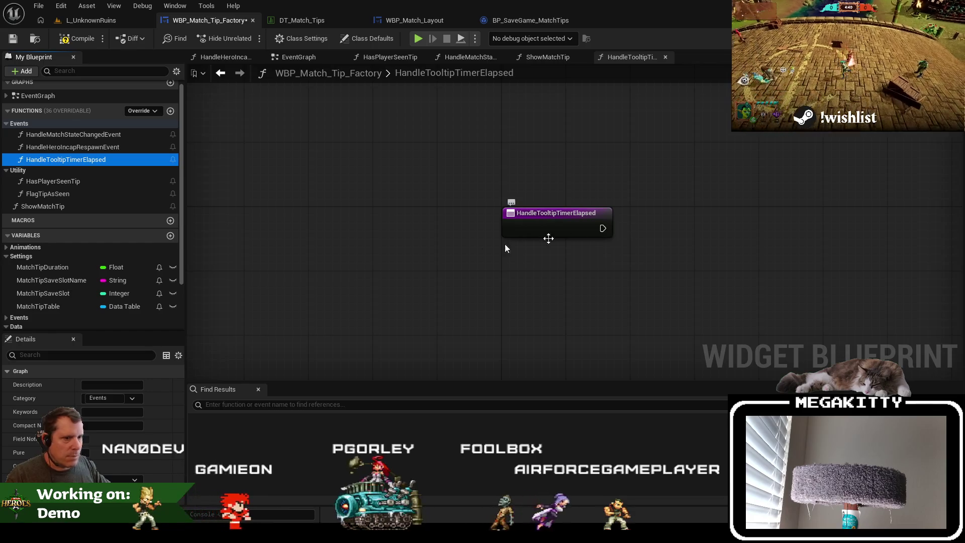
left_click(6, 247)
left_click_drag(41, 266, 632, 277)
left_click(667, 291)
left_click_drag(703, 280, 706, 194)
type("play animation")
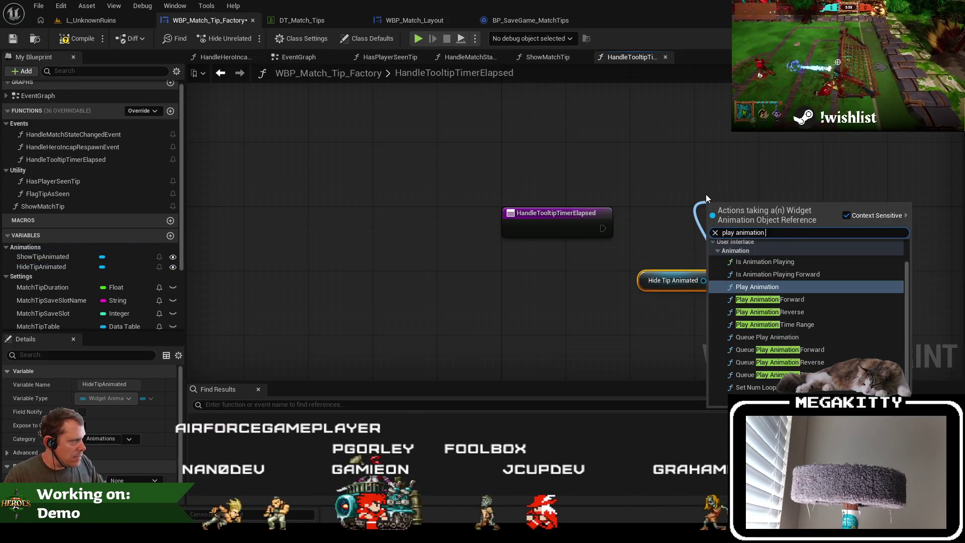
key("Down")
key("Return")
Wire the Hide Tip Animated play node to the function entry and compile the blueprint
mouse_move(648, 277)
left_mouse_down()
mouse_move(666, 305)
mouse_move(715, 313)
left_mouse_up()
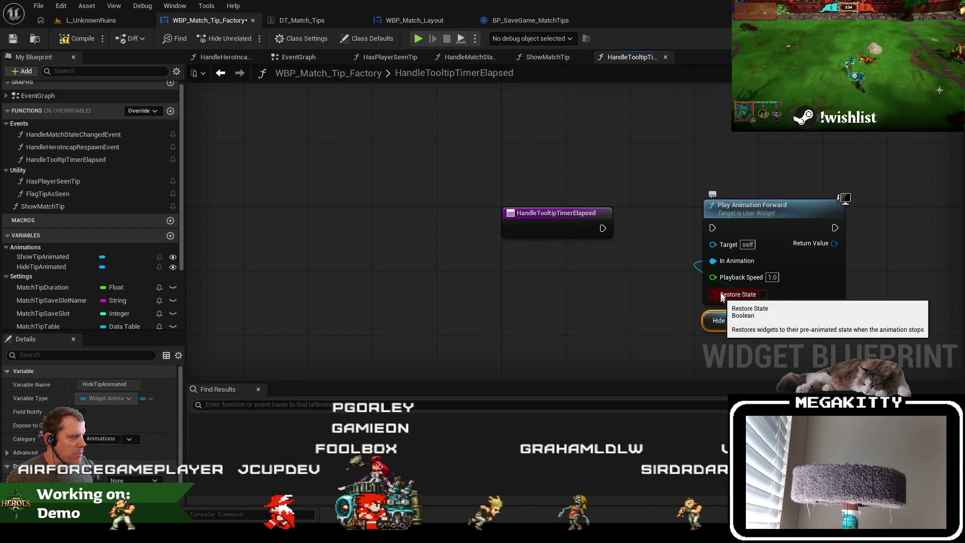
left_click_drag(603, 228, 712, 228)
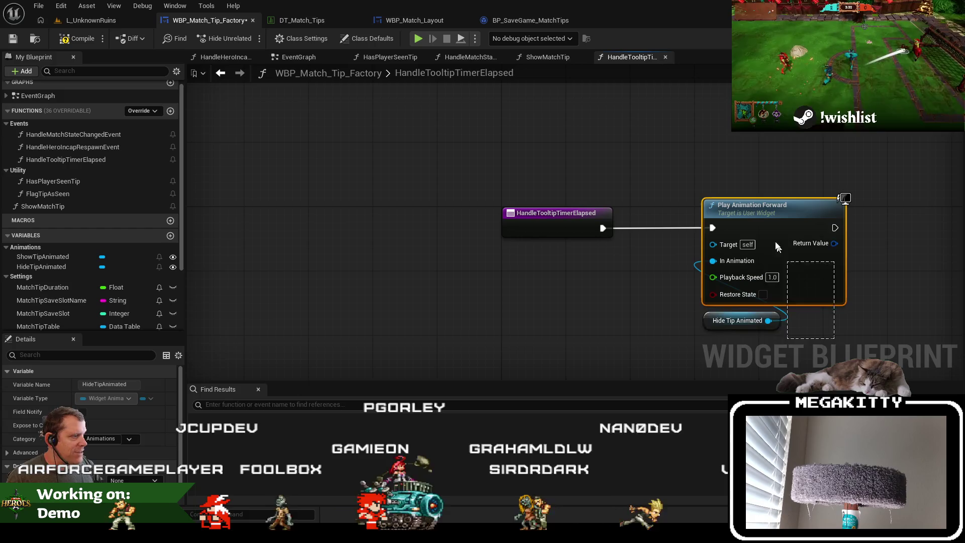
left_click(779, 205, "ctrl")
left_click_drag(779, 205, 706, 205)
left_click_drag(857, 273, 752, 256)
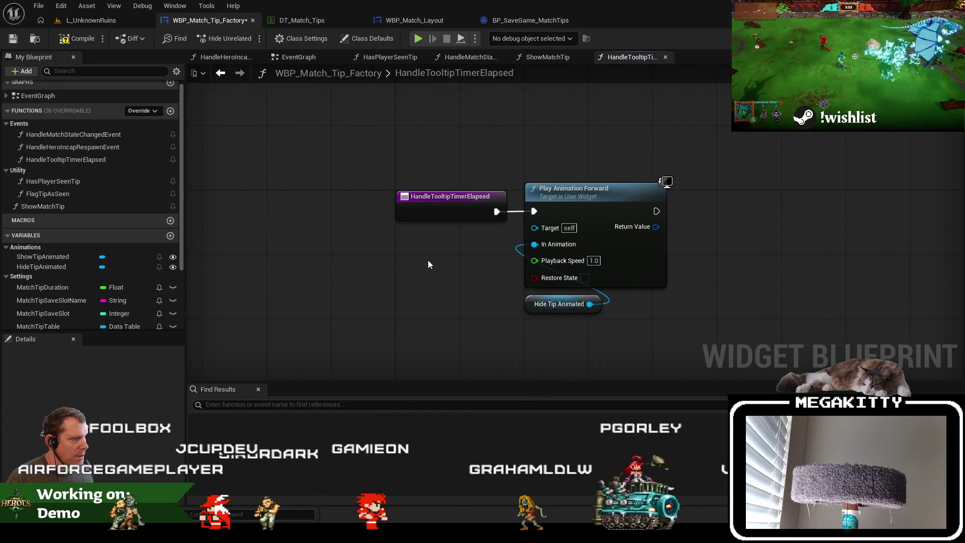
left_click_drag(428, 262, 503, 283)
left_click(10, 41)
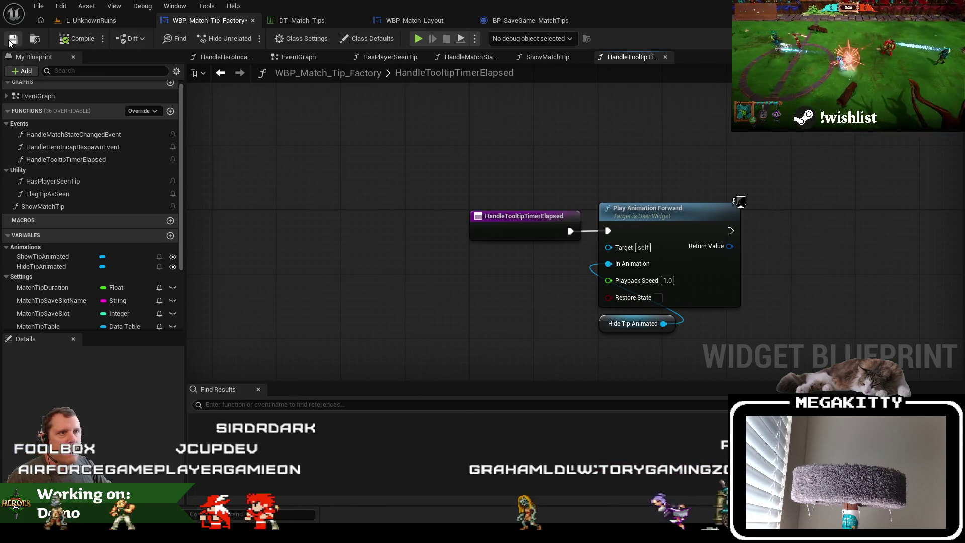
double_click(633, 323)
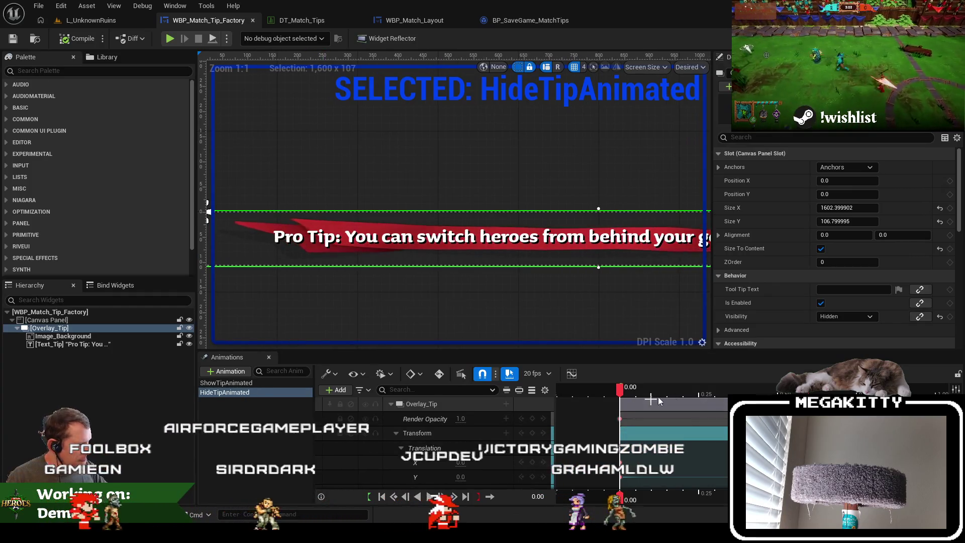
Add a Visibility track to Overlay_Tip: Not Hit-Testable (Self Only) at start, Hidden at end
left_click(396, 433)
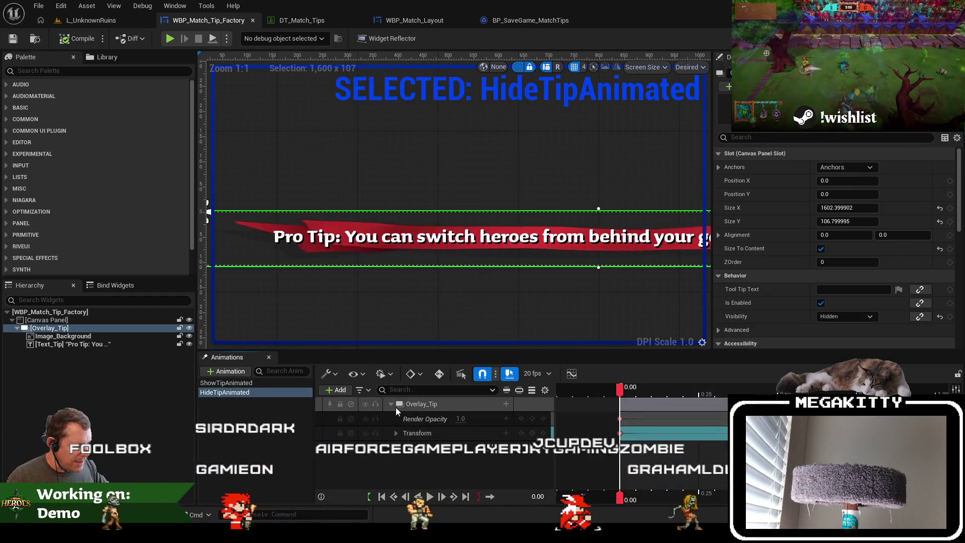
left_click(505, 404)
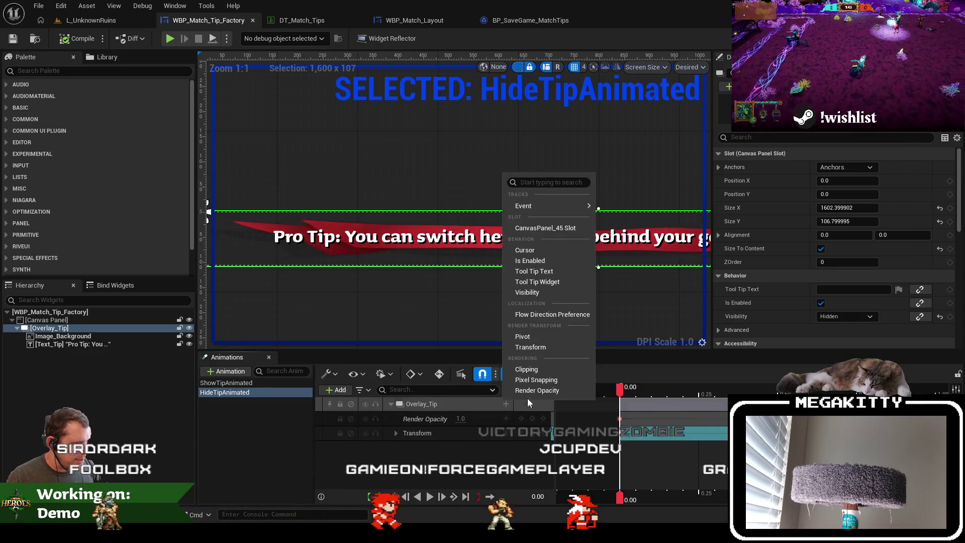
left_click(526, 292)
left_click(473, 447)
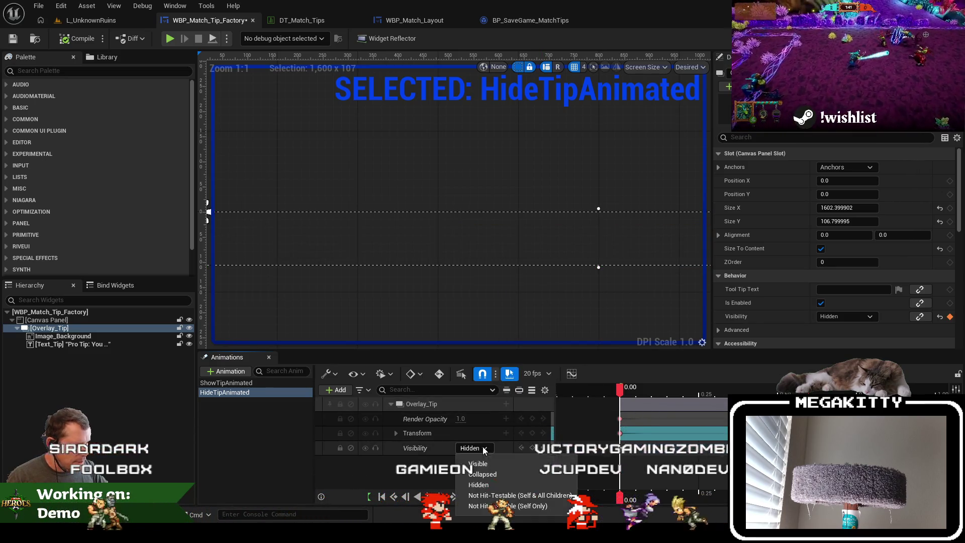
left_click(507, 505)
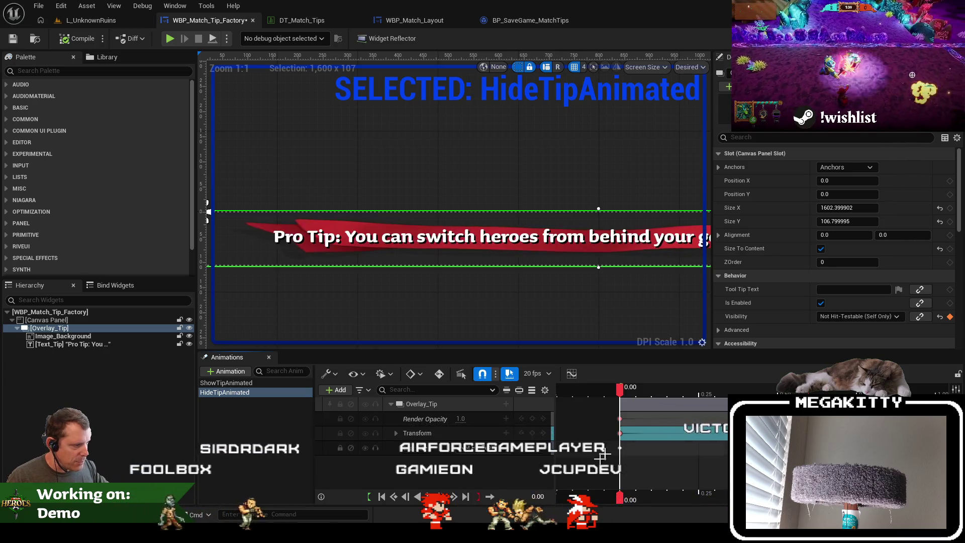
key("space")
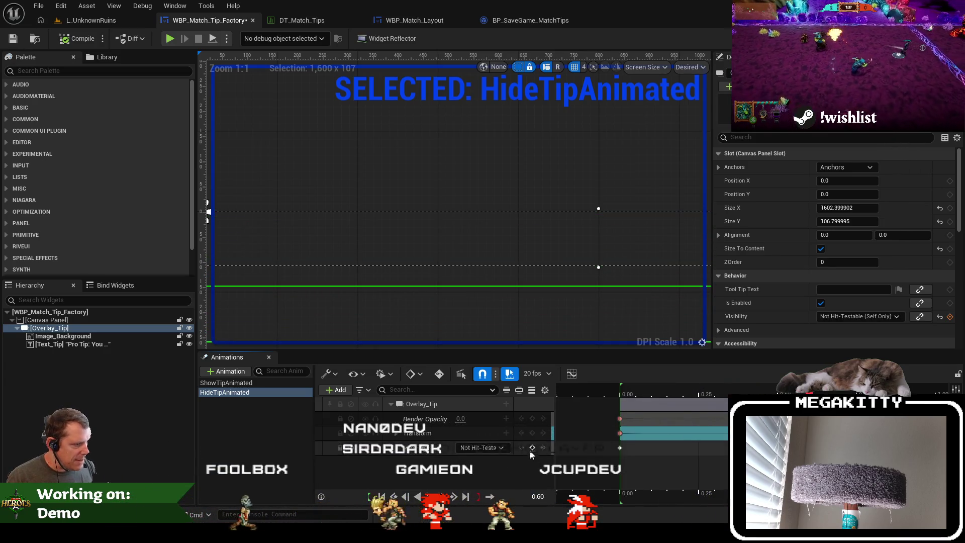
left_click(487, 448)
left_click(487, 484)
left_click_drag(668, 390, 617, 390)
Save WBP_Match_Tip_Factory and return to the L_UnknownRuins level
key("ctrl+s")
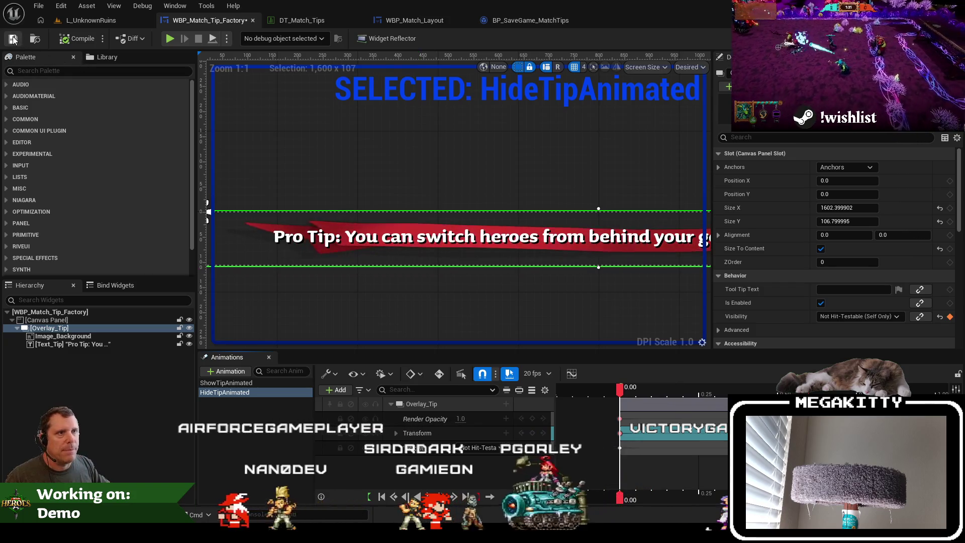
left_click_drag(401, 133, 387, 144)
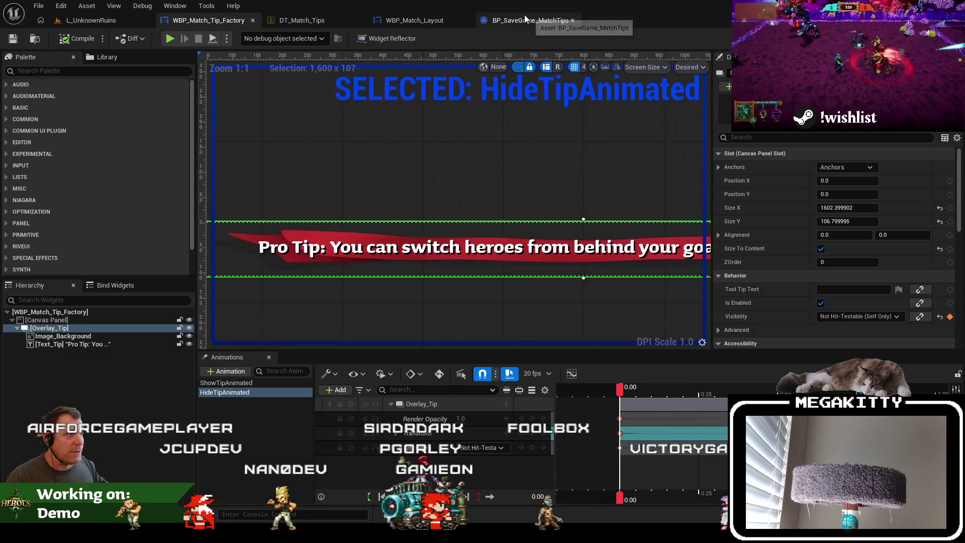
left_click_drag(357, 99, 340, 106)
left_click(105, 20)
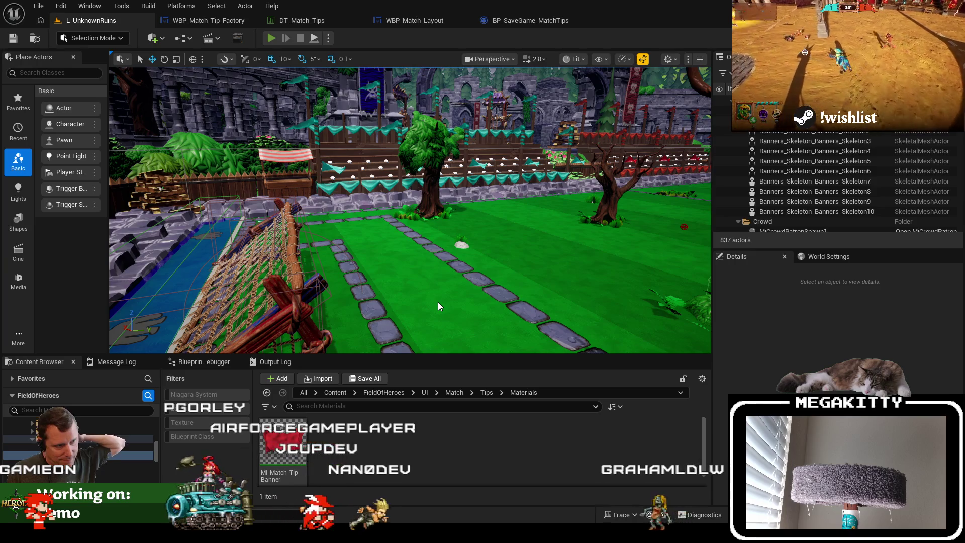
Play-test the level, confirm READY!, stop, then replay it in the full-screen immersive viewport
key("alt+p")
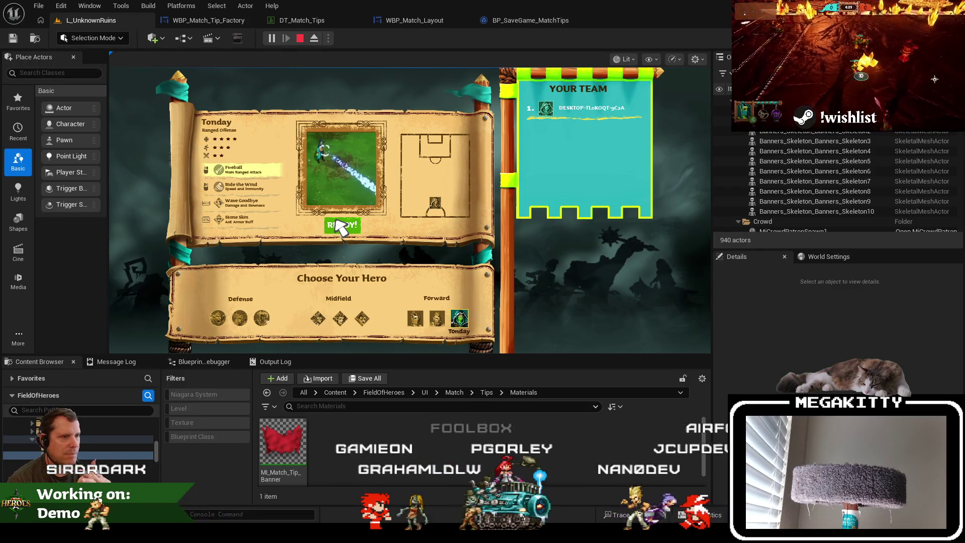
left_click(337, 222)
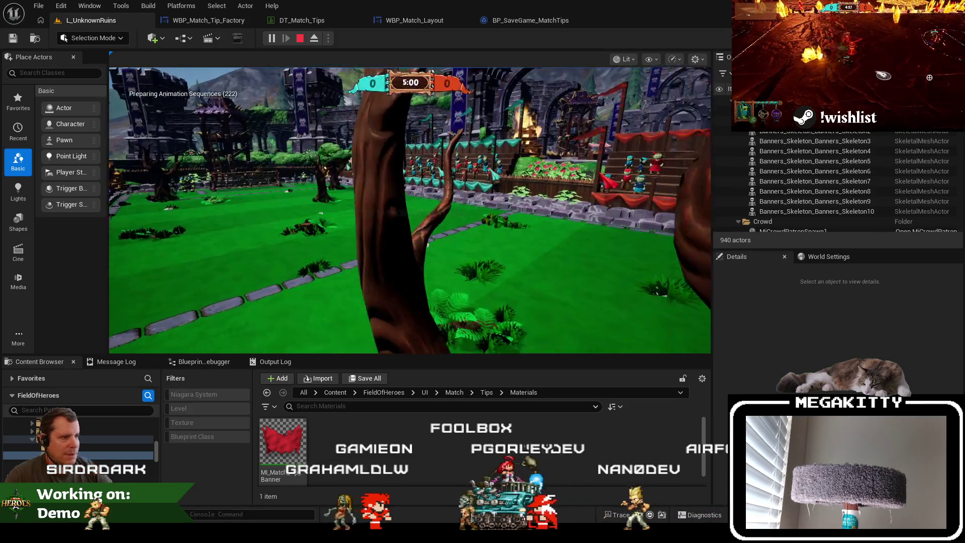
key("Escape")
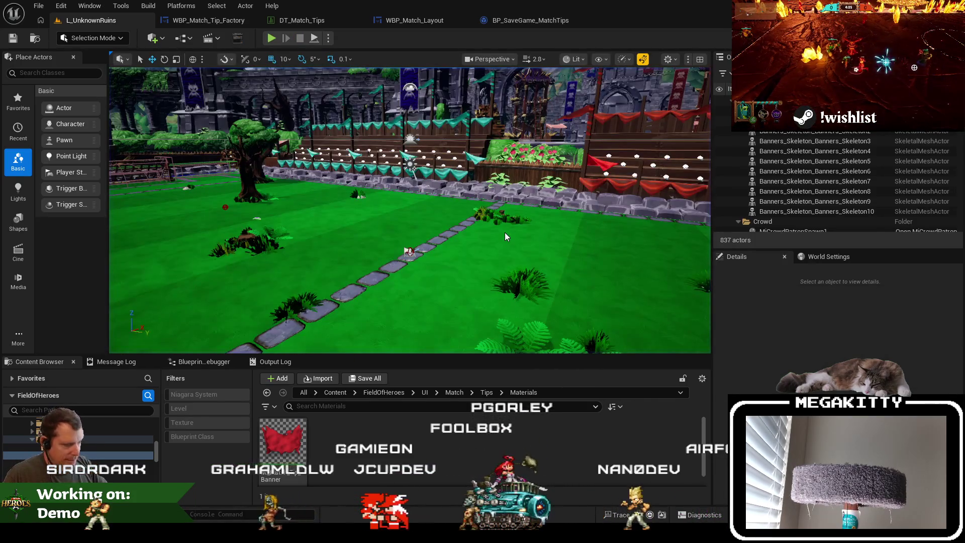
key("F11")
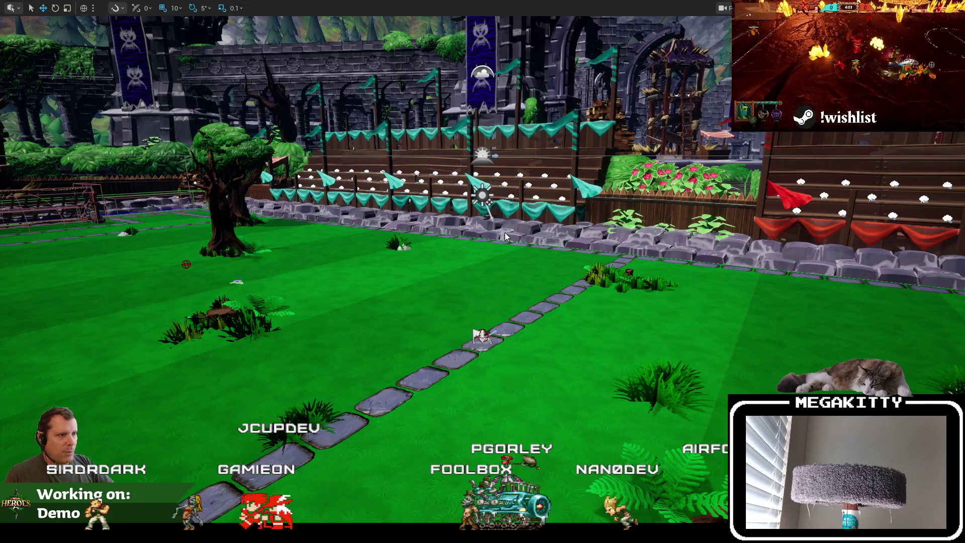
key("alt+p")
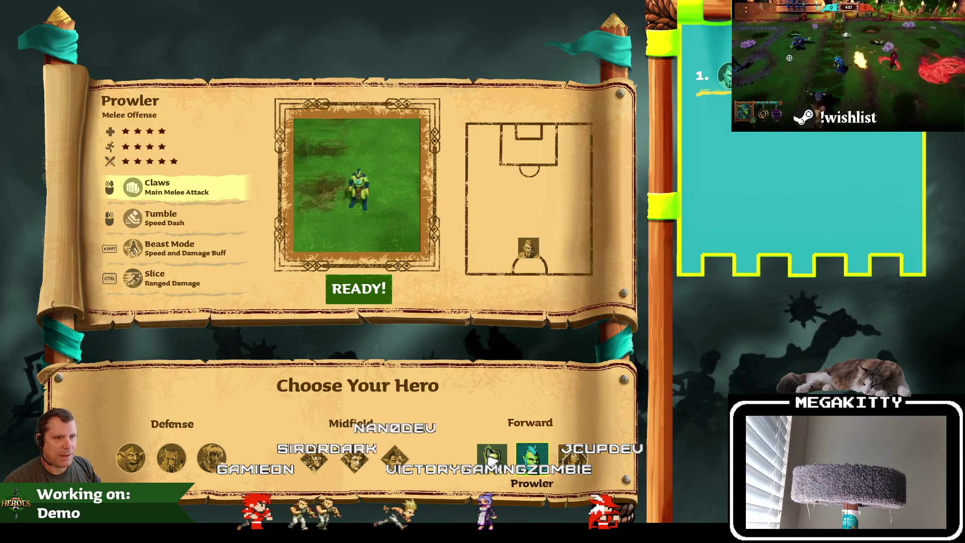
Browse the Dodger, Horus, Guthorn, Ulric and Elis hero portraits, then the next Midfield hero
left_click(489, 459)
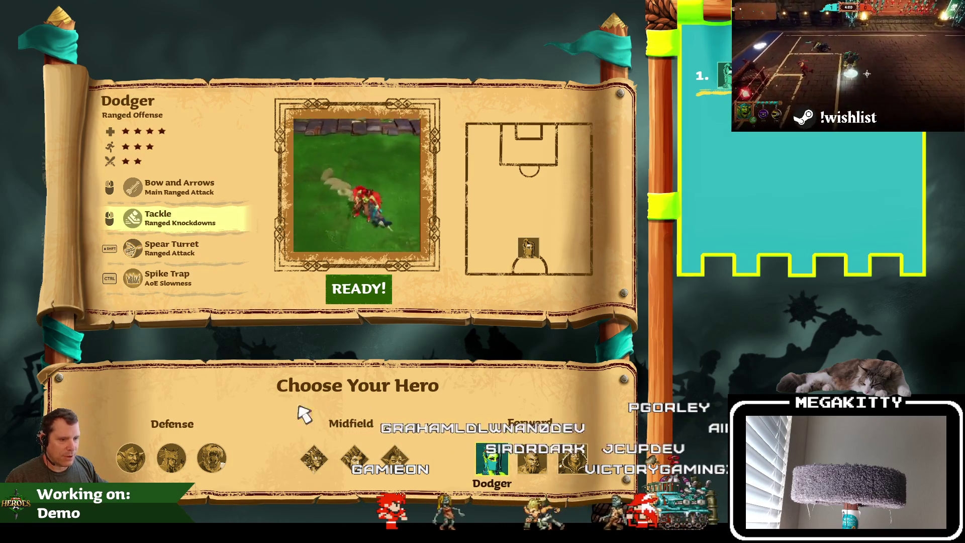
left_click(143, 462)
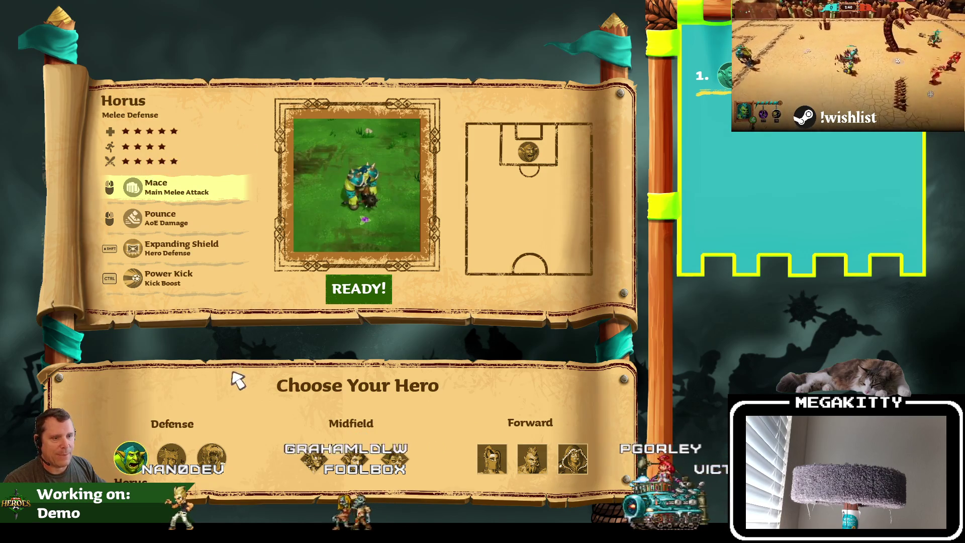
left_click(179, 459)
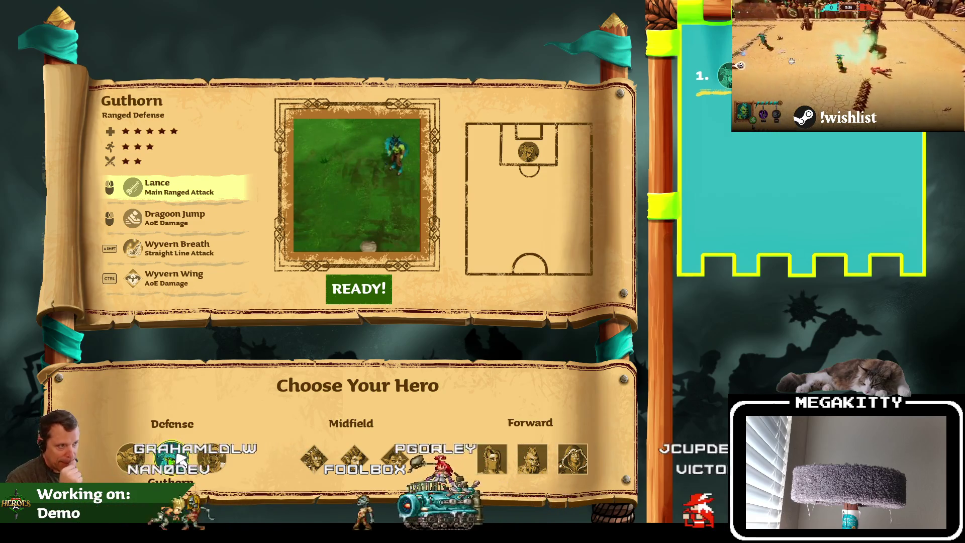
left_click(211, 457)
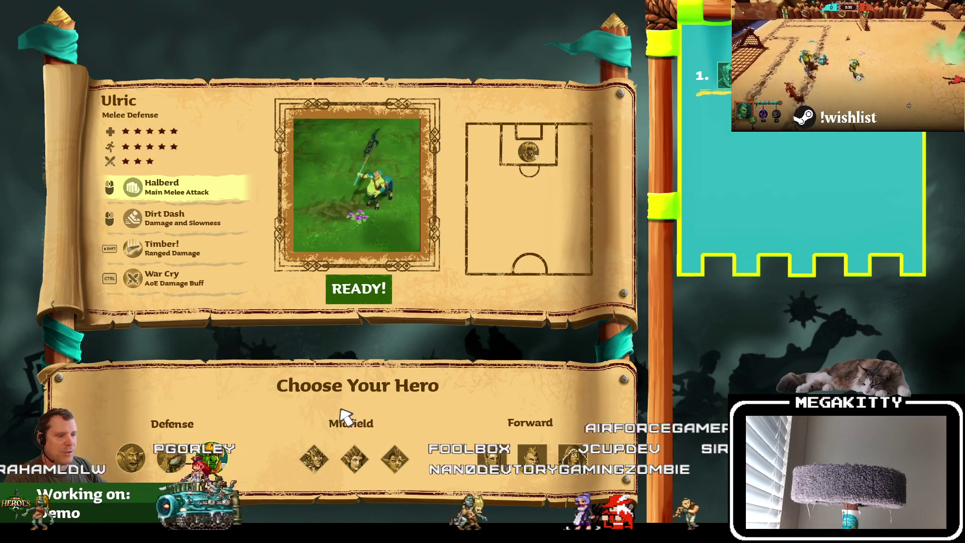
left_click(314, 458)
left_click(358, 462)
Browse the Midfield heroes, then the Forward heroes, ending on Tonday
left_click(314, 458)
left_click(395, 459)
left_click(525, 465)
left_click(493, 465)
left_click(527, 465)
left_click(564, 467)
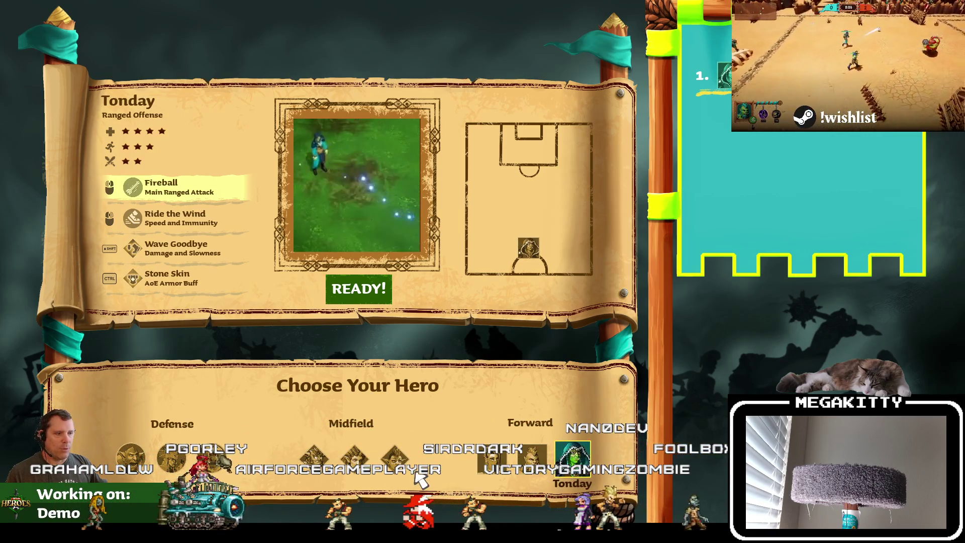
Choose Grace as the hero and start the match with READY!
left_click(395, 459)
left_click(355, 465)
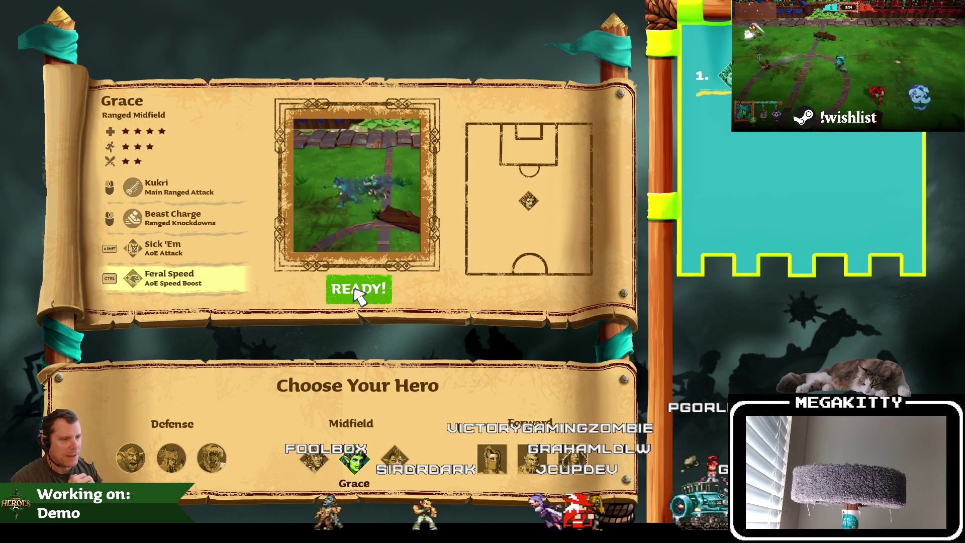
left_click(356, 291)
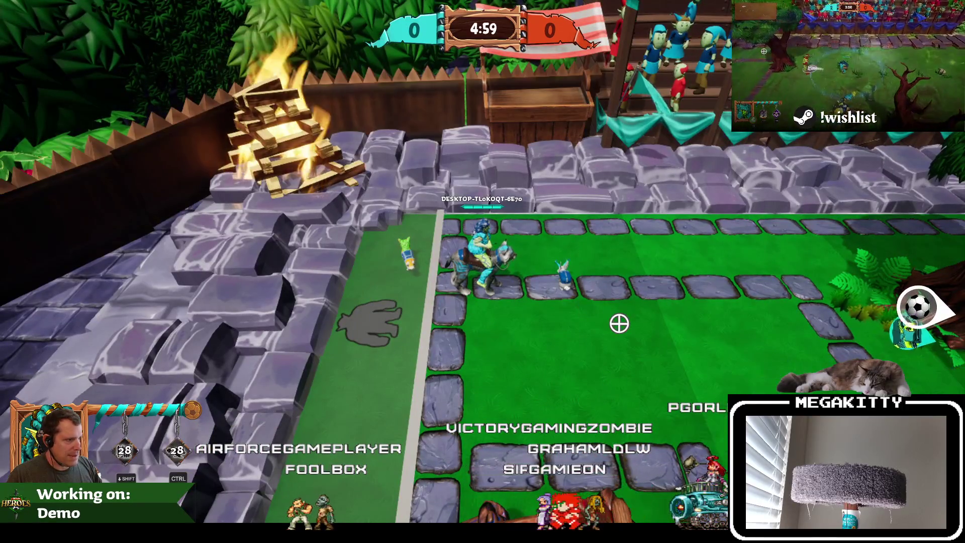
Stop play and open the HandleMatchStateChangedEvent graph in WBP_Match_Tip_Factory
key("Escape")
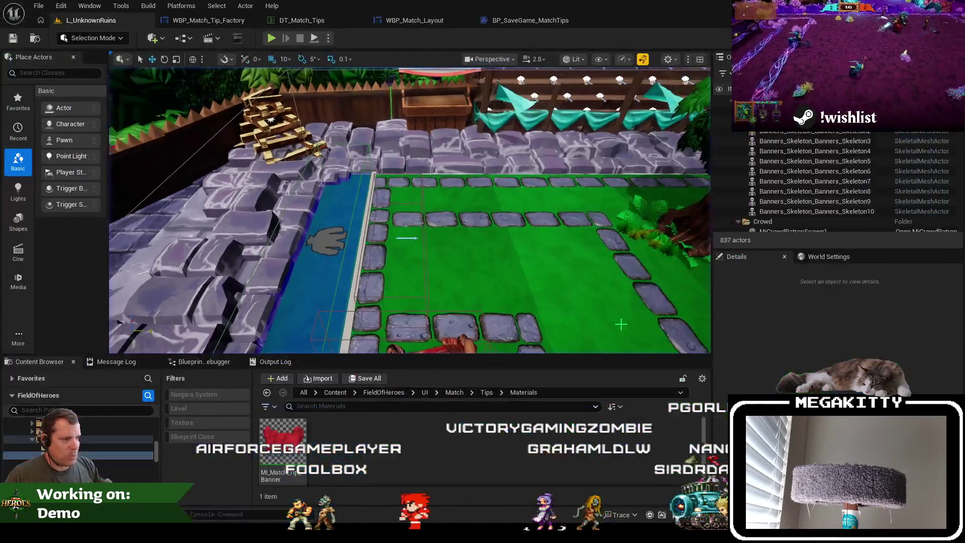
left_click(214, 24)
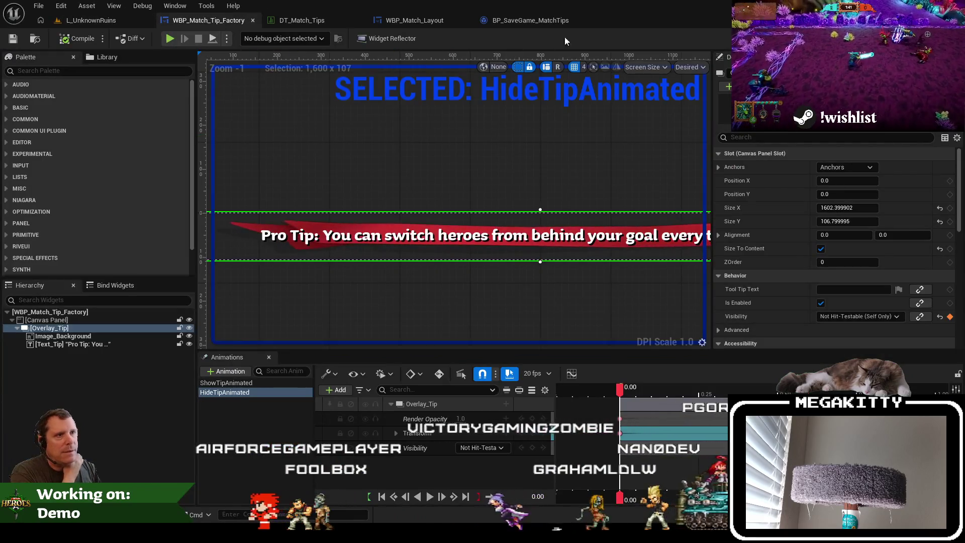
left_click(942, 39)
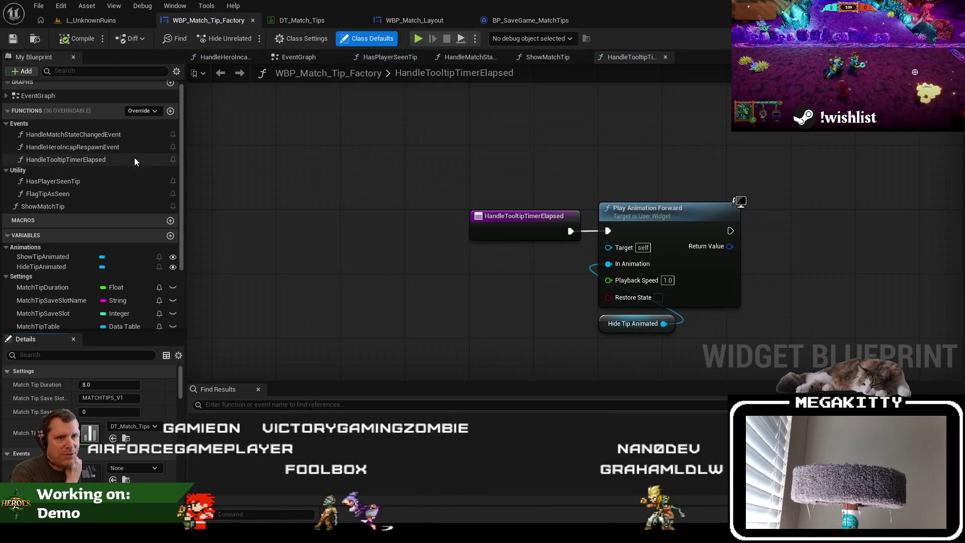
double_click(107, 135)
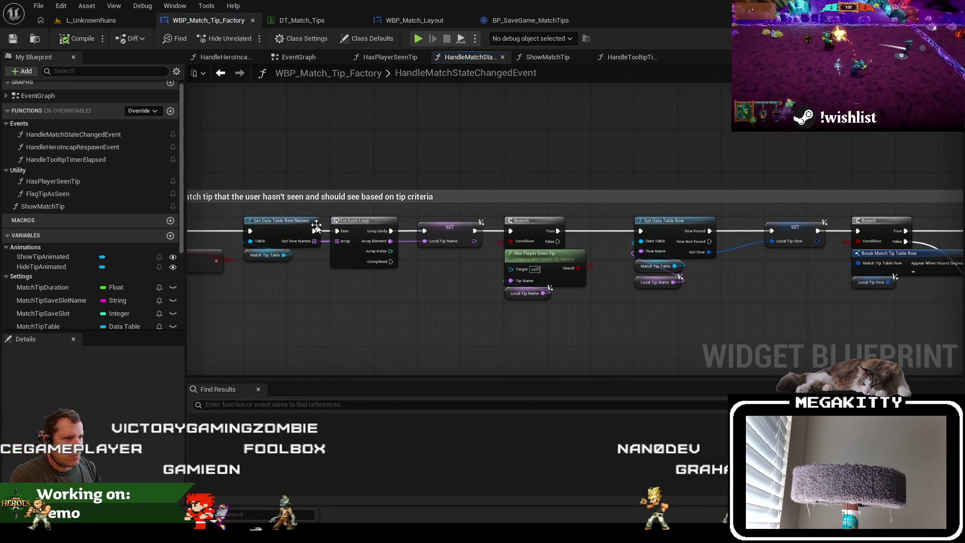
Play L_UnknownRuins, break on Get Data Table Row Names, resume, and step to the Branch
left_click(125, 20)
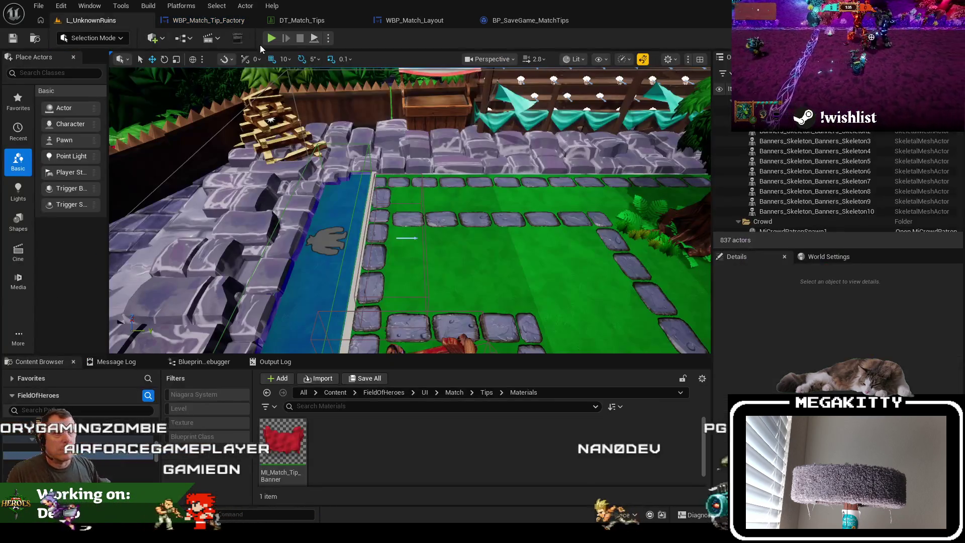
left_click(271, 40)
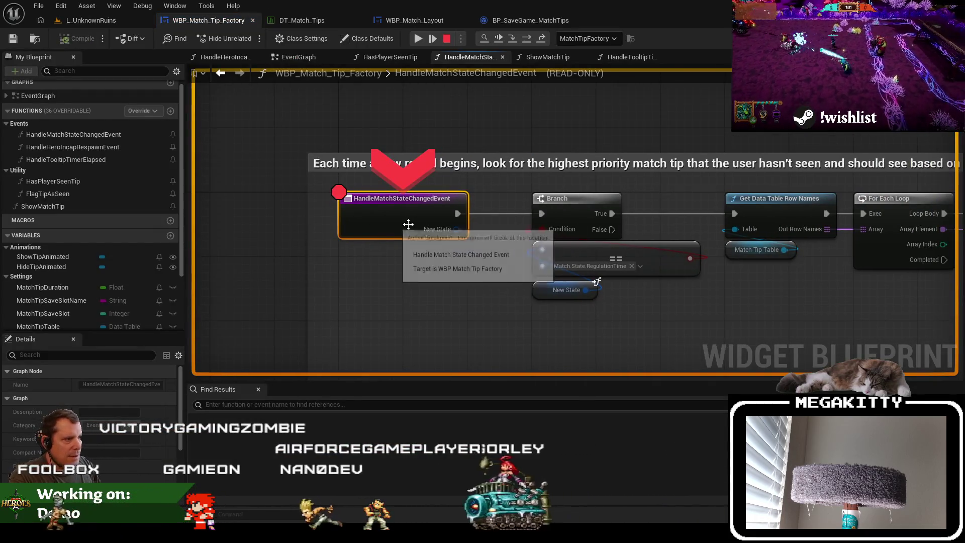
left_click(778, 205)
key("F9")
left_click(421, 40)
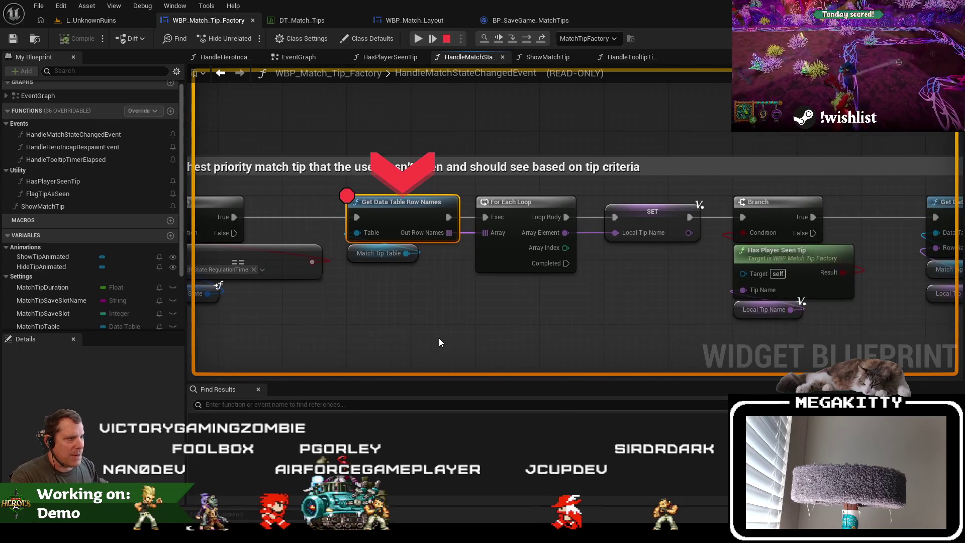
key("F10")
key("F10")
key("F10")
mouse_move(602, 309)
left_mouse_down()
mouse_move(517, 314)
mouse_move(508, 335)
left_mouse_up()
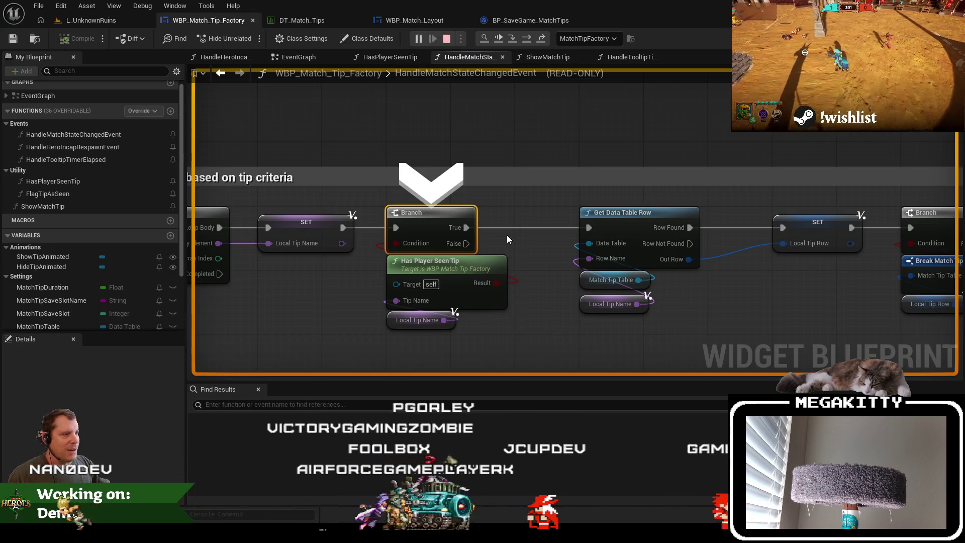
Stop debugging and add a NOT node on the Has Player Seen Tip result
key("Escape")
left_click_drag(421, 271, 427, 318)
left_click_drag(496, 331, 420, 269)
type("not")
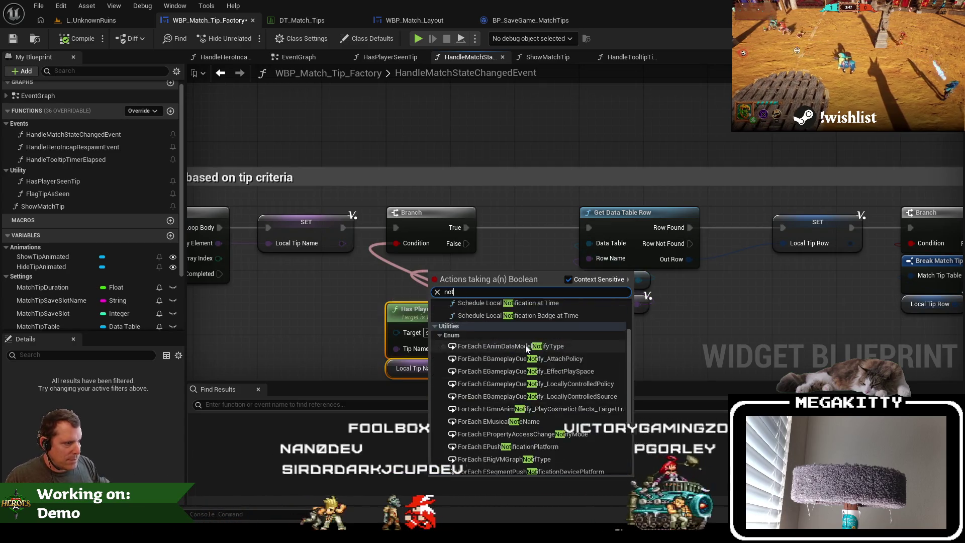
left_click(517, 320)
Wire the NOT output into the Branch Condition and return to the L_UnknownRuins level
left_click_drag(499, 280, 482, 273)
left_click_drag(409, 246, 409, 246)
left_click_drag(455, 279, 439, 270)
mouse_move(477, 322)
left_mouse_down()
mouse_move(471, 290)
mouse_move(433, 264)
left_mouse_up()
left_click(59, 22)
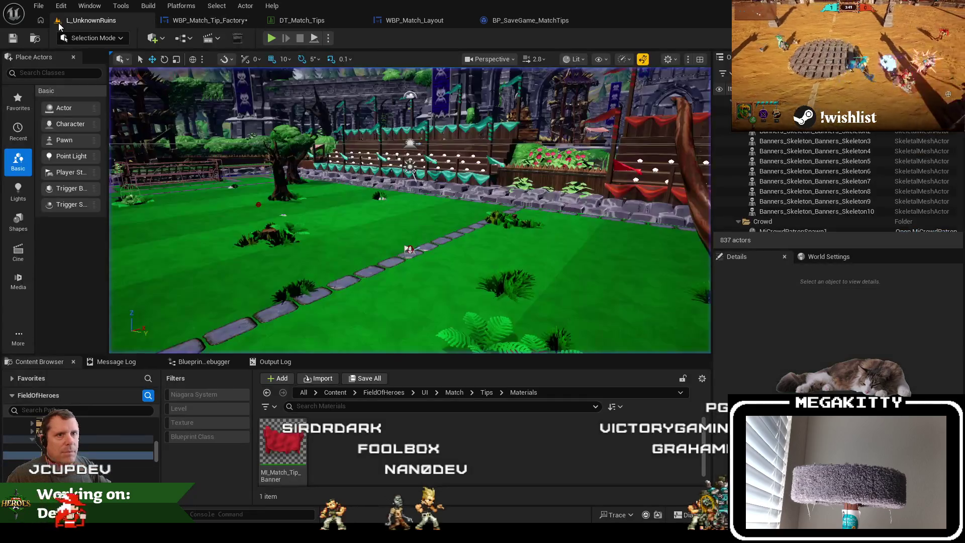
Play-test the level with Dodger and stop once the match starts
left_click(239, 25)
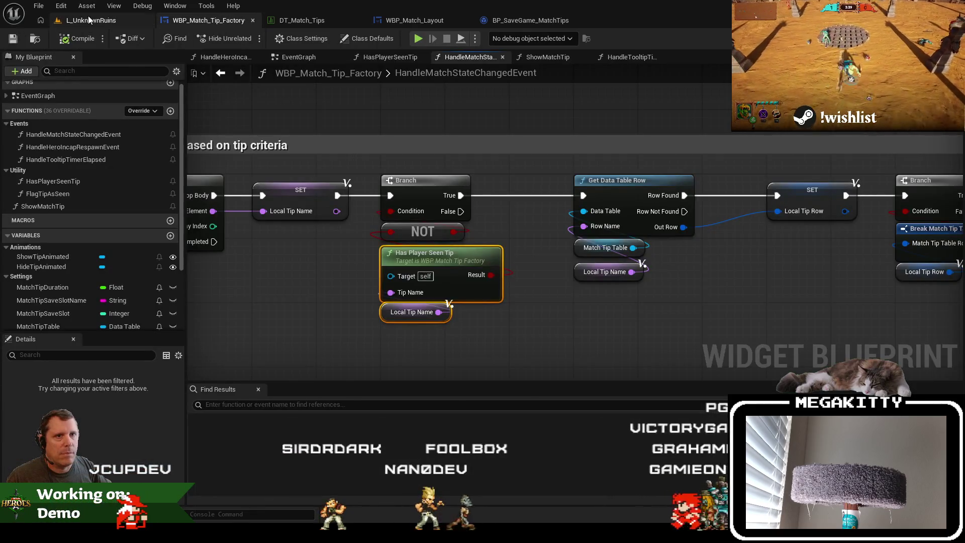
left_click(89, 20)
key("alt+p")
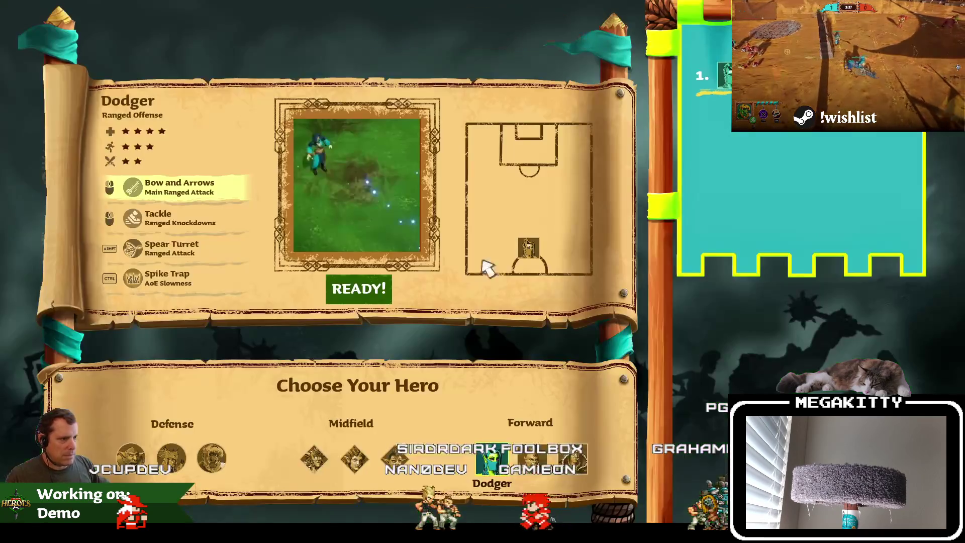
left_click(366, 288)
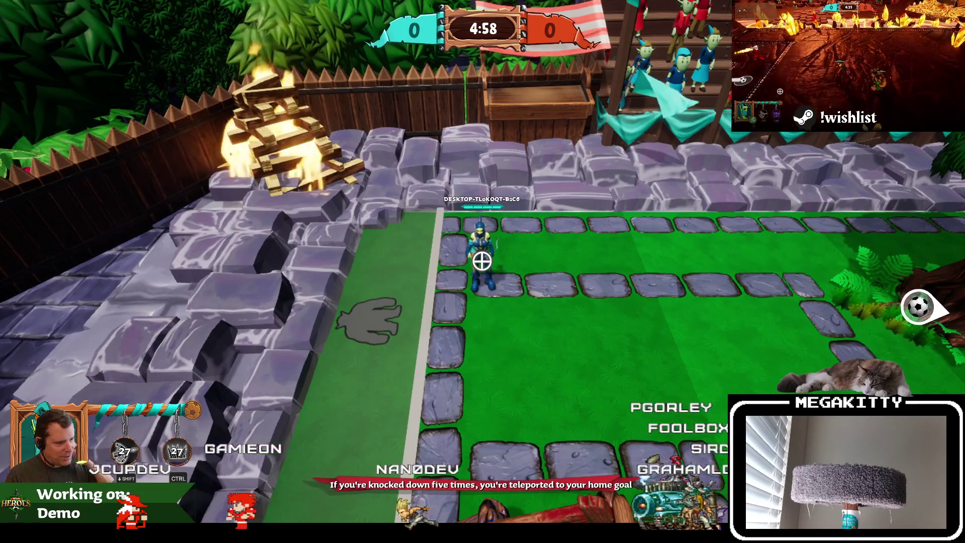
key("Escape")
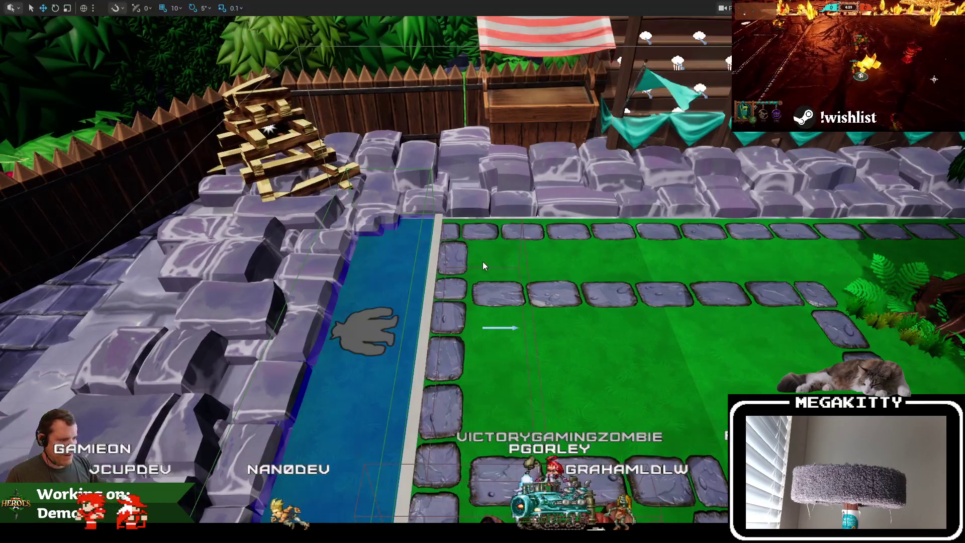
Follow the Message Log error's link to the HandleMatchStateChangedEvent Branch node
left_click(530, 475)
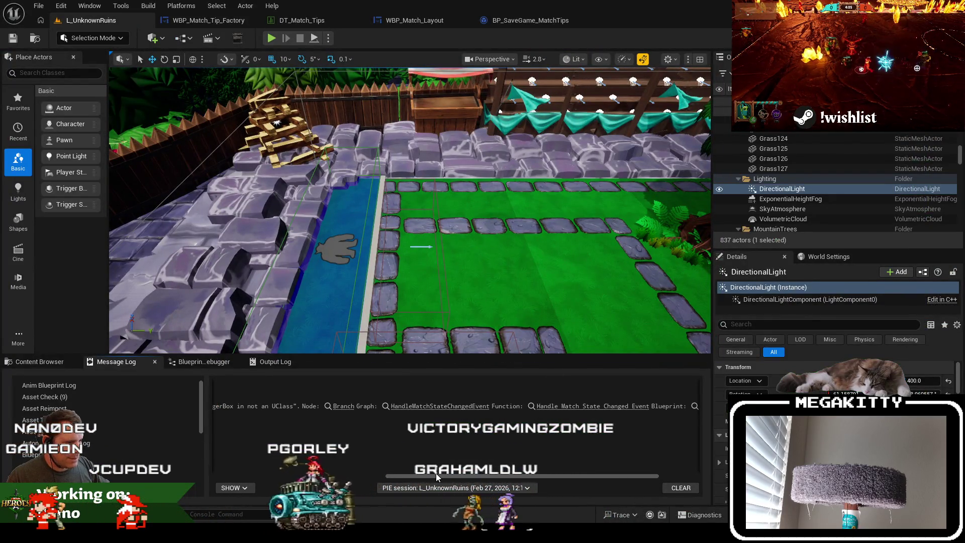
left_click(329, 476)
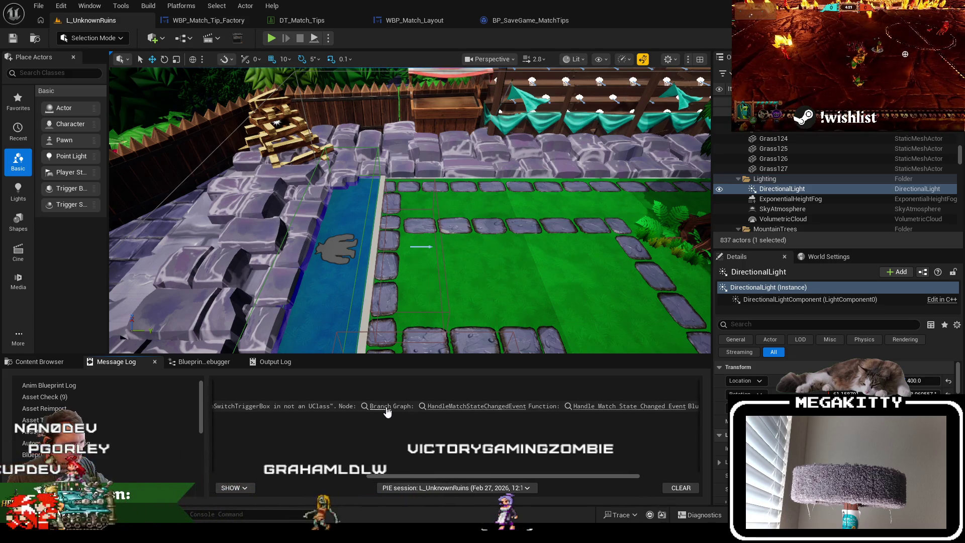
left_click(380, 406)
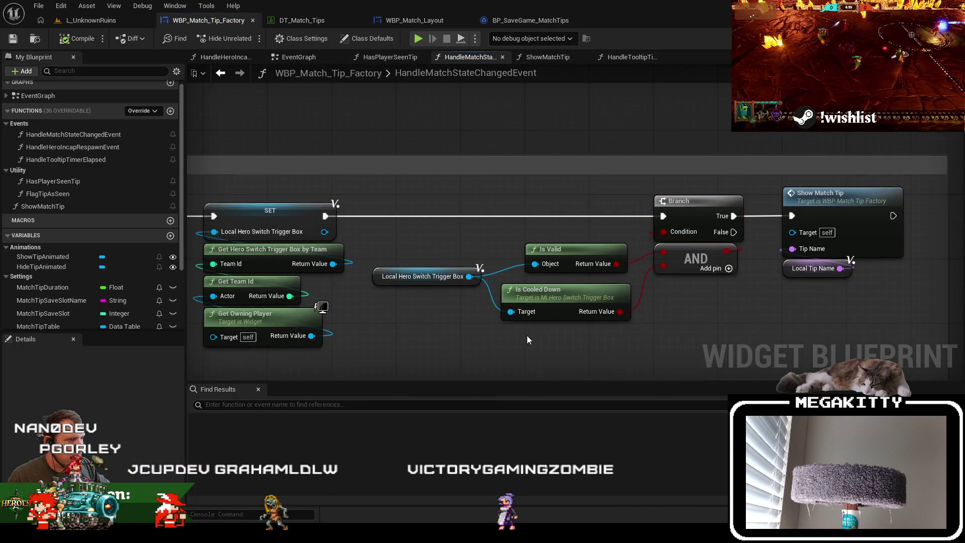
Add a new Branch after SET, delete the AND node, and feed Is Cooled Down into the Branch condition
mouse_move(564, 256)
left_mouse_down()
mouse_move(483, 239)
mouse_move(463, 193)
mouse_move(451, 190)
mouse_move(427, 204)
mouse_move(453, 195)
mouse_move(325, 216)
mouse_move(485, 284)
left_mouse_up()
left_click(477, 215)
left_click_drag(410, 253, 442, 261)
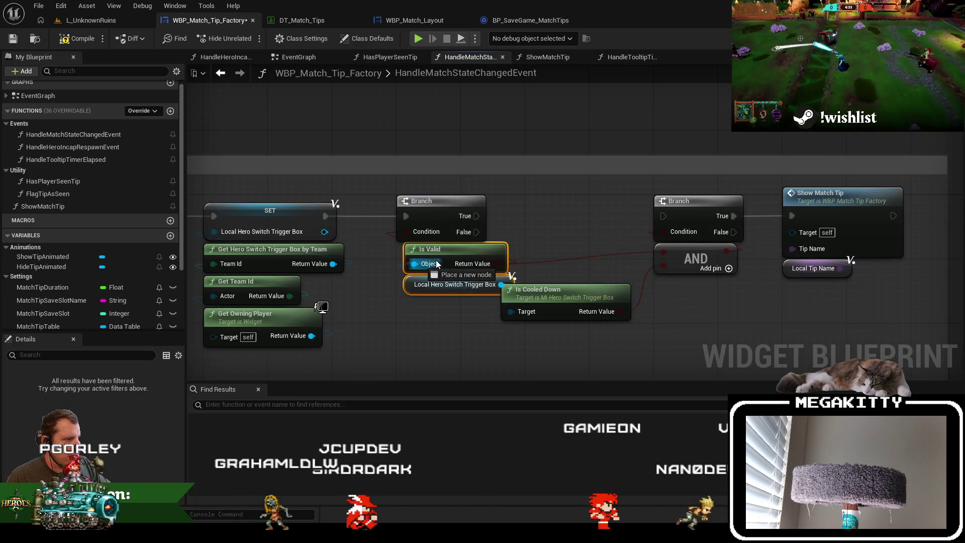
mouse_move(579, 298)
left_mouse_down()
mouse_move(627, 298)
mouse_move(678, 238)
left_mouse_up()
left_click(695, 259)
key("Delete")
mouse_move(621, 302)
left_mouse_down()
mouse_move(694, 264)
mouse_move(670, 275)
left_mouse_up()
Rearrange the Branch, Show Match Tip, Local Tip Name and Is Cooled Down nodes
mouse_move(910, 264)
left_mouse_down()
mouse_move(698, 207)
mouse_move(567, 208)
left_mouse_up()
left_click(665, 285)
mouse_move(664, 268)
left_mouse_down()
mouse_move(588, 260)
mouse_move(669, 273)
mouse_move(591, 279)
left_mouse_up()
left_click_drag(703, 212, 767, 212)
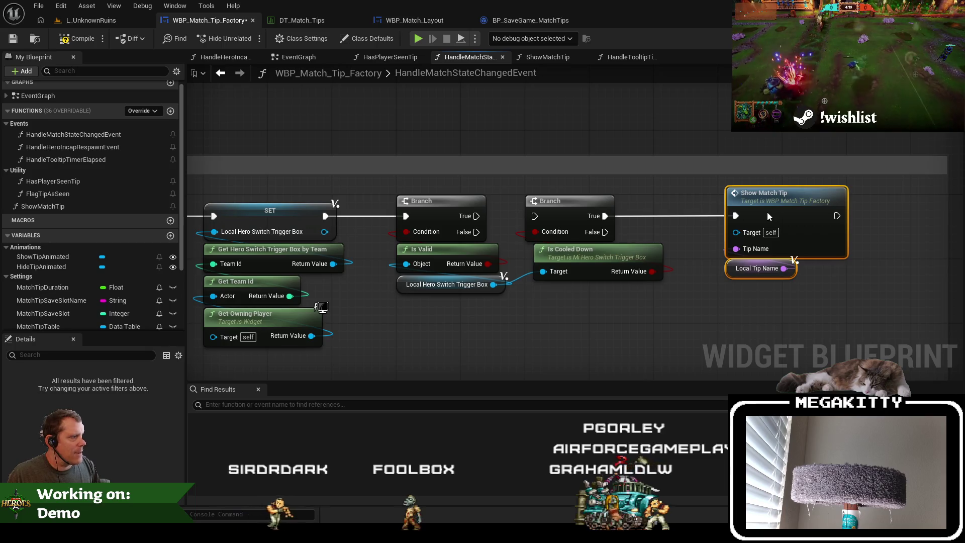
left_click(575, 256)
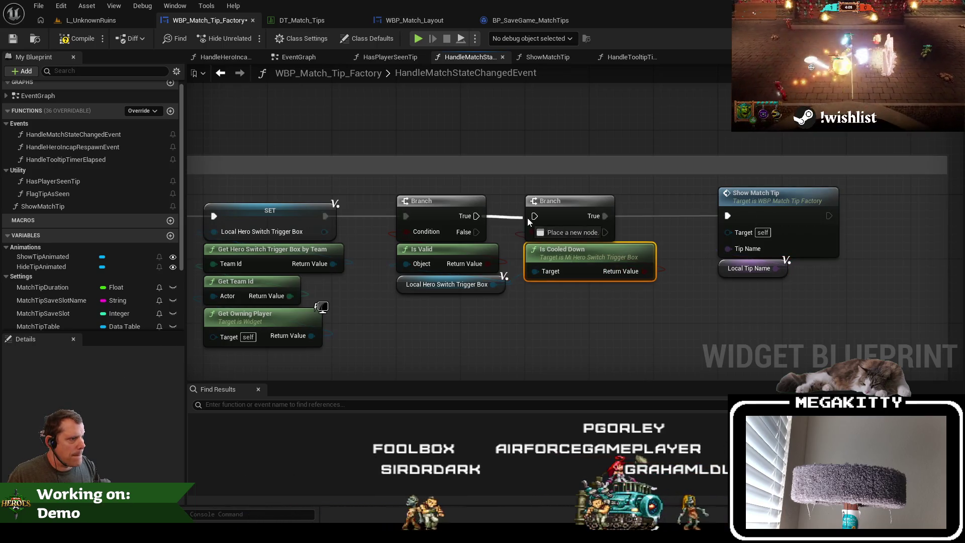
left_click_drag(535, 320, 556, 318)
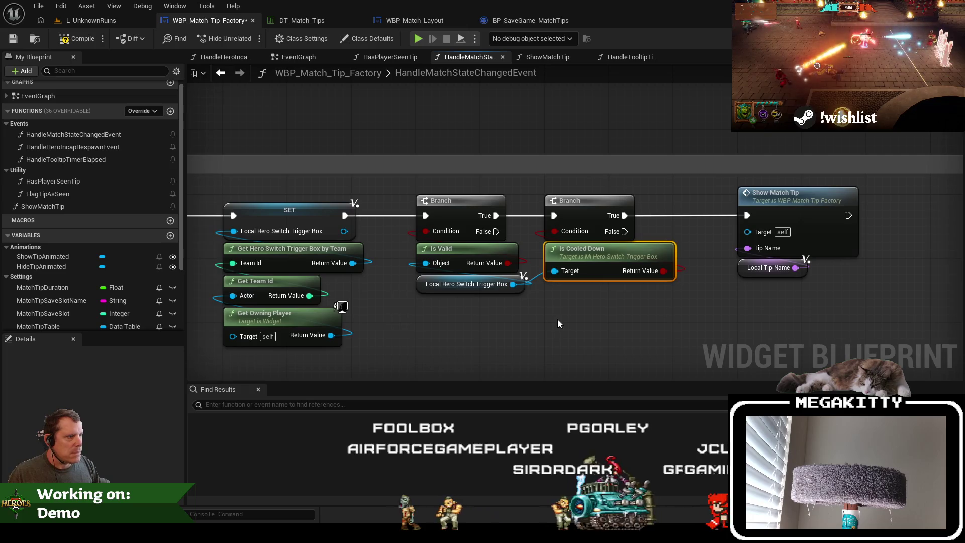
Replace the old Branch and Is Valid with an Is Valid macro on Local Hero Switch Trigger Box, then open the Designer
left_click_drag(515, 231, 412, 241)
key("Delete")
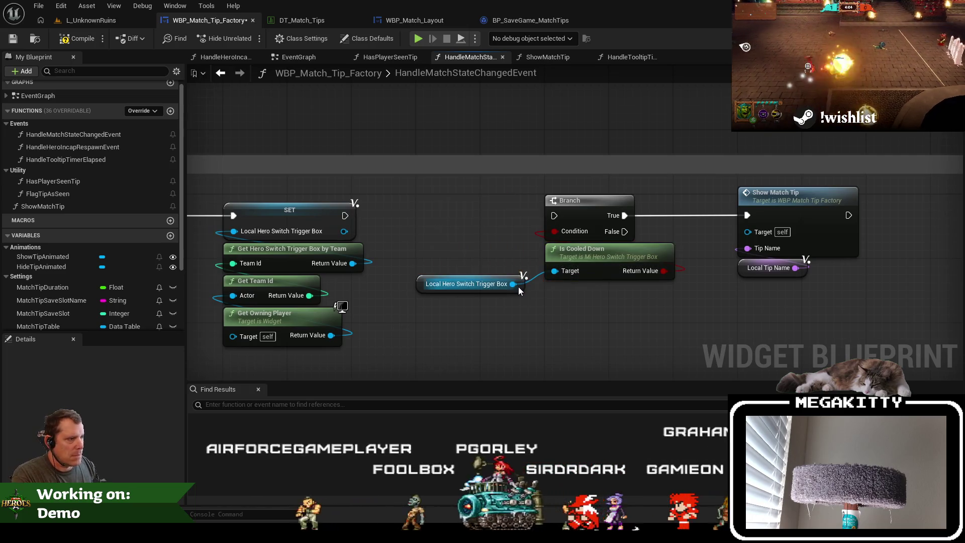
mouse_move(515, 284)
left_mouse_down()
mouse_move(433, 214)
mouse_move(439, 202)
left_mouse_up()
type("is valid")
key("Return")
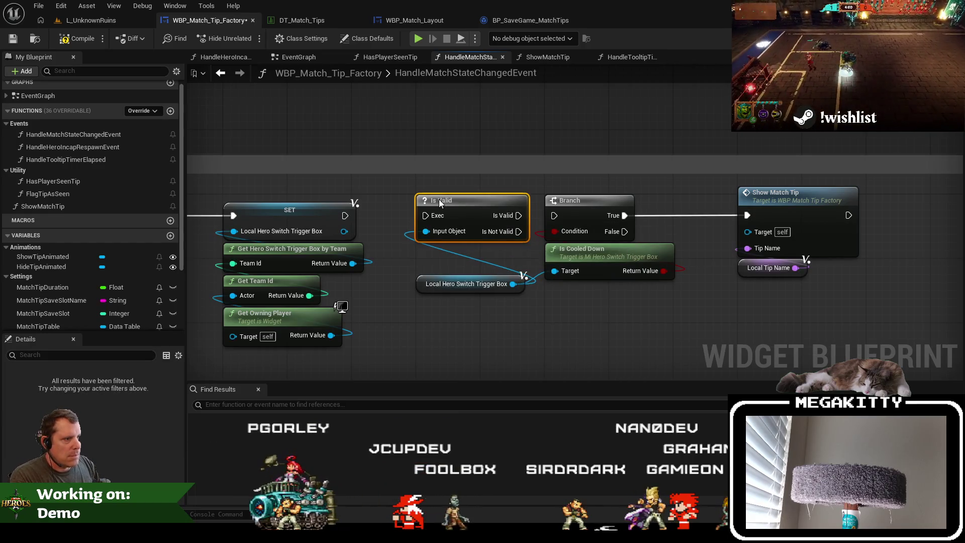
left_click_drag(440, 285, 441, 261)
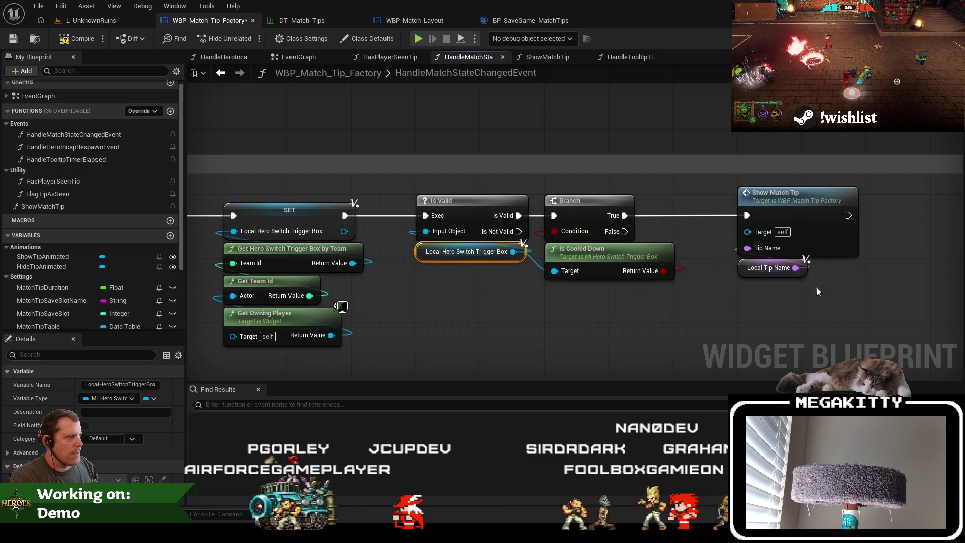
scroll(610, 250, "down", 3)
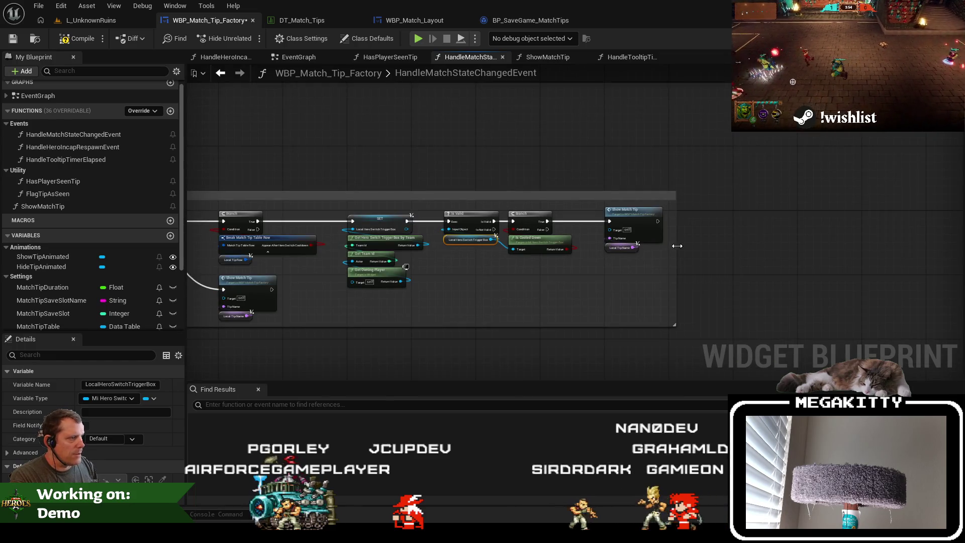
left_click_drag(331, 173, 479, 192)
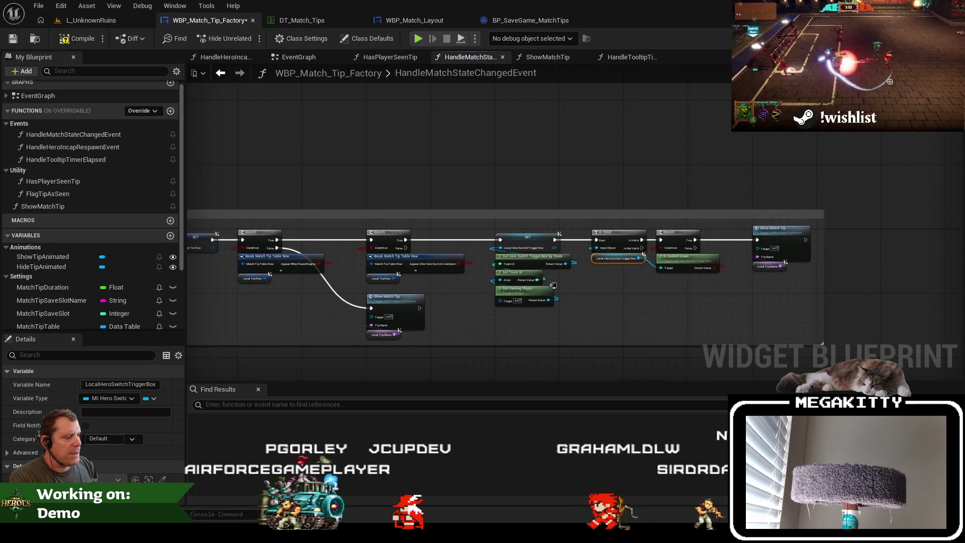
key("ctrl+shift+d")
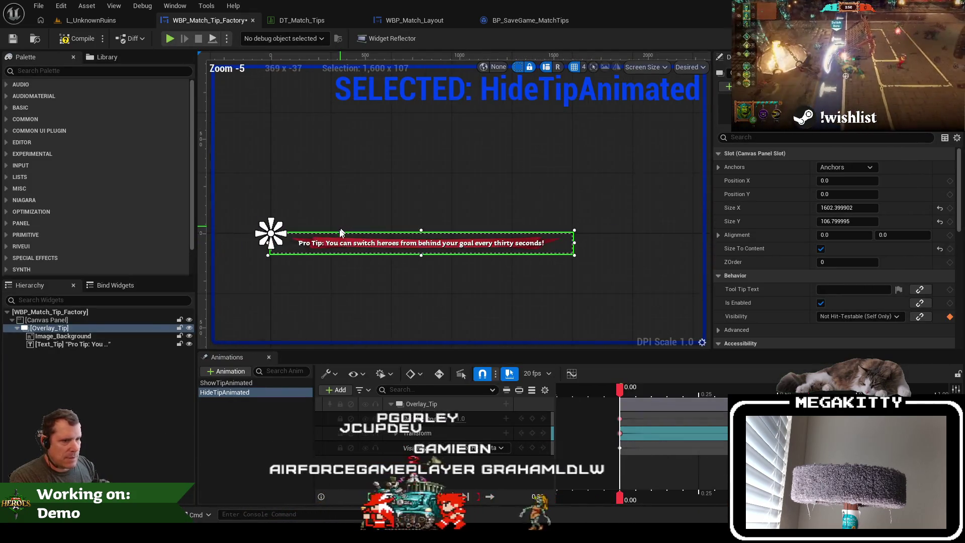
Set the Overlay_Tip size to 1800 × 120
left_click(877, 211)
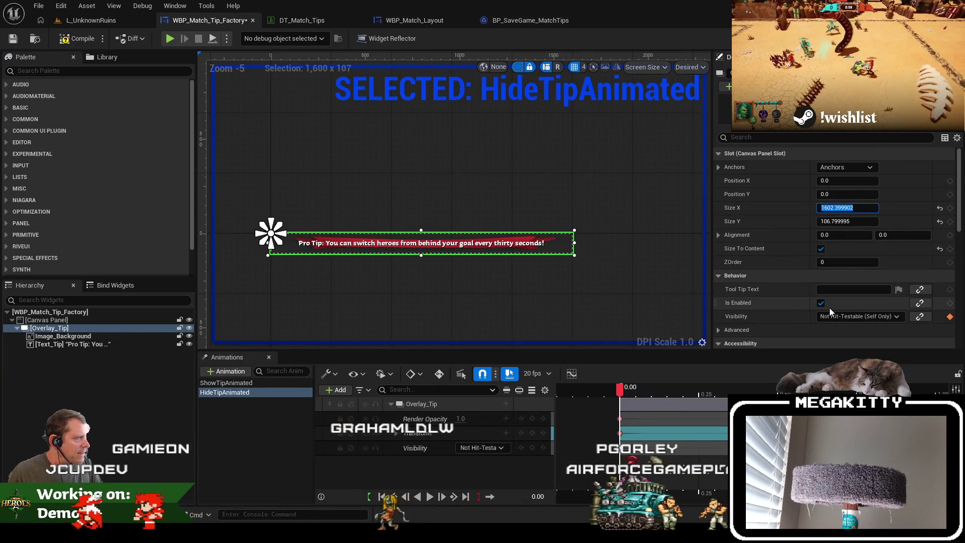
type("1800")
key("Return")
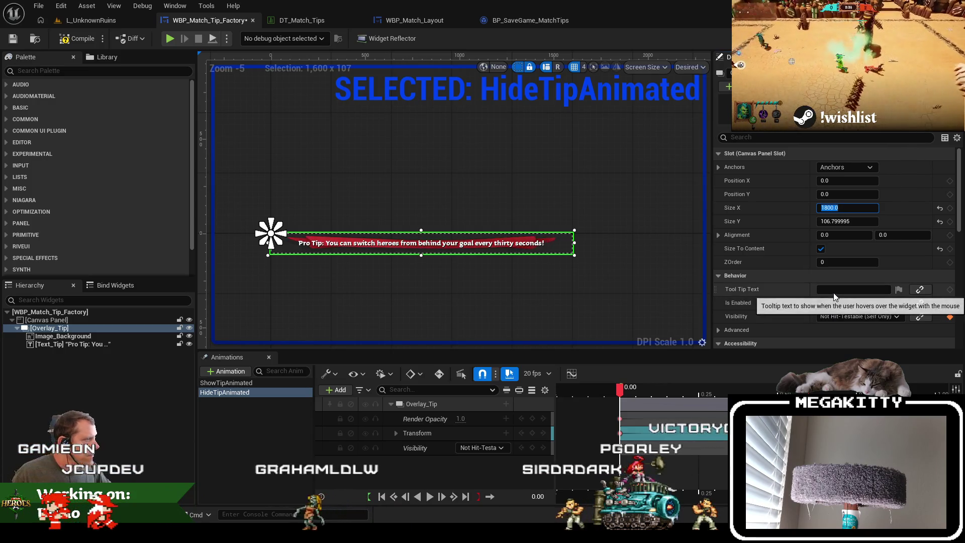
key("Tab")
type("120")
key("Return")
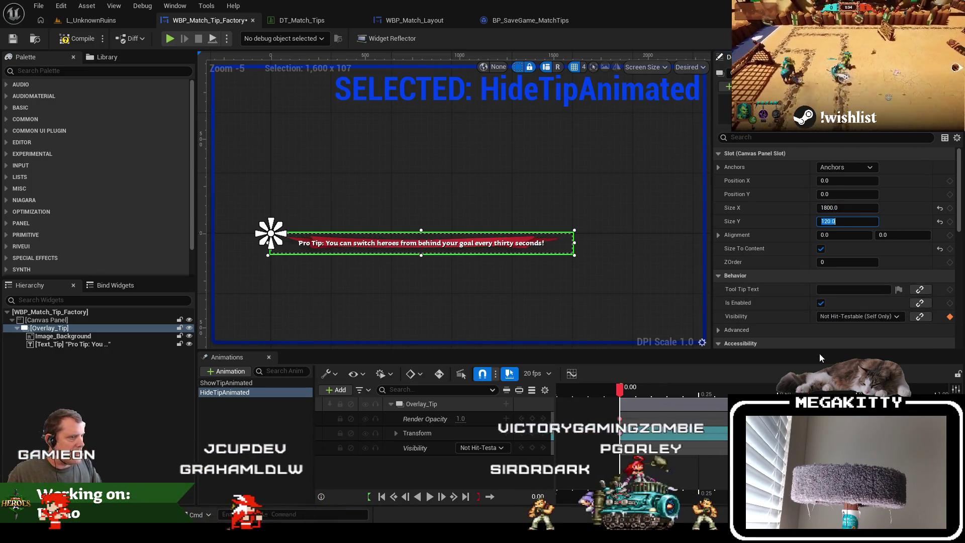
Set Image_Background alignment to Fill and Text_Tip alignment to Center, both horizontally and vertically
left_click(120, 336)
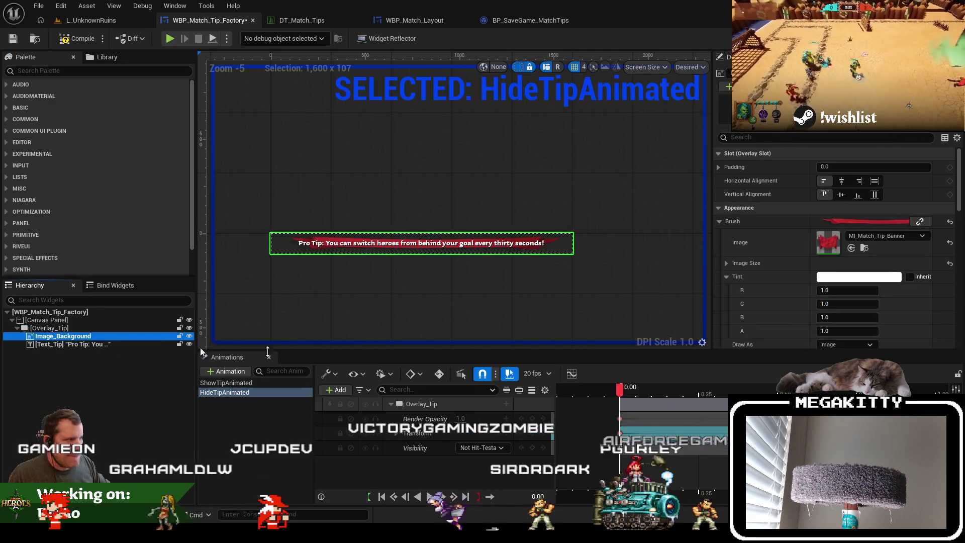
left_click(875, 181)
left_click(874, 195)
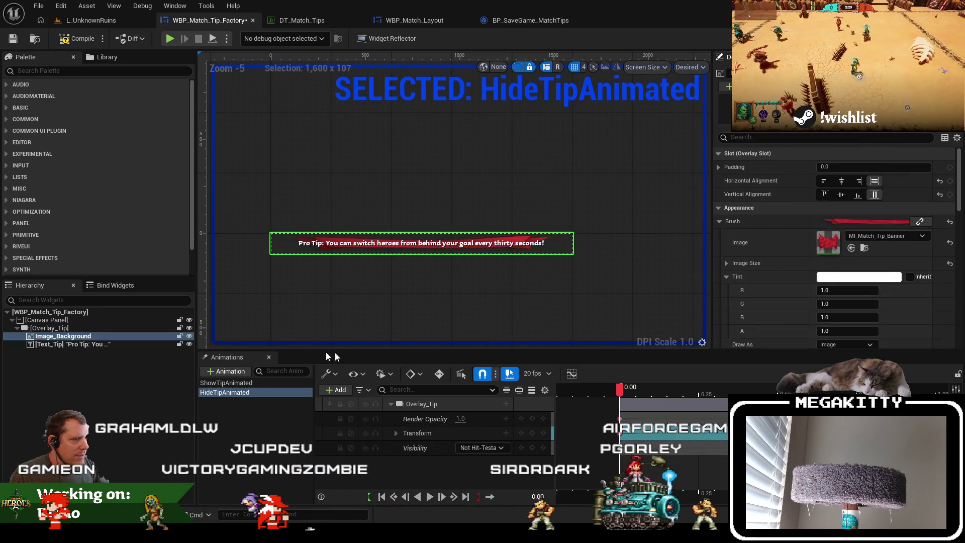
left_click(104, 345)
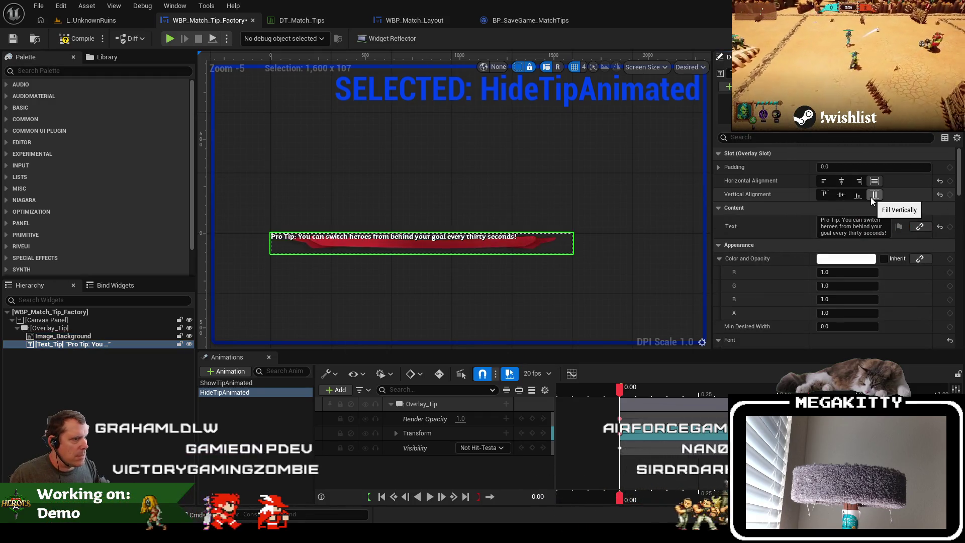
left_click(841, 181)
left_click(841, 195)
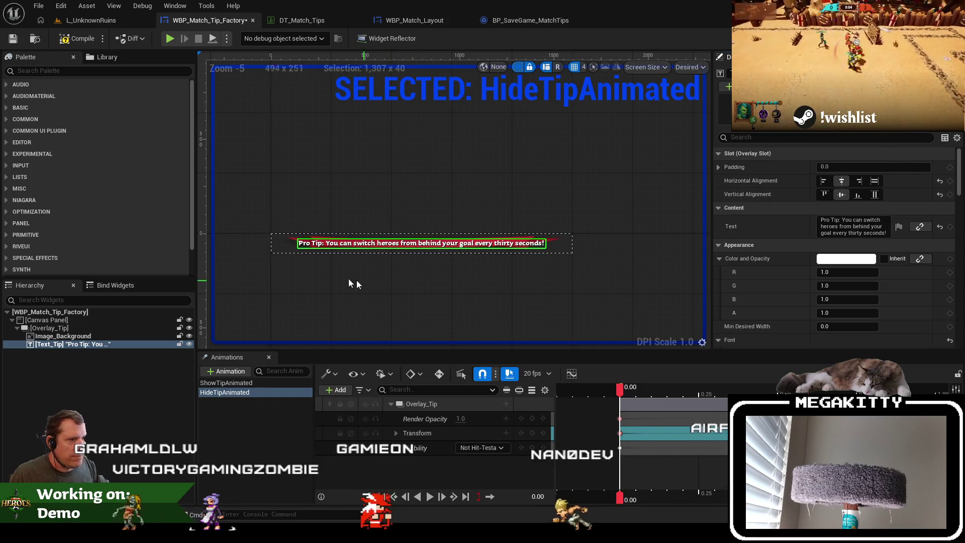
Adjust the Overlay_Tip width again and return to the L_UnknownRuins level
left_click(89, 330)
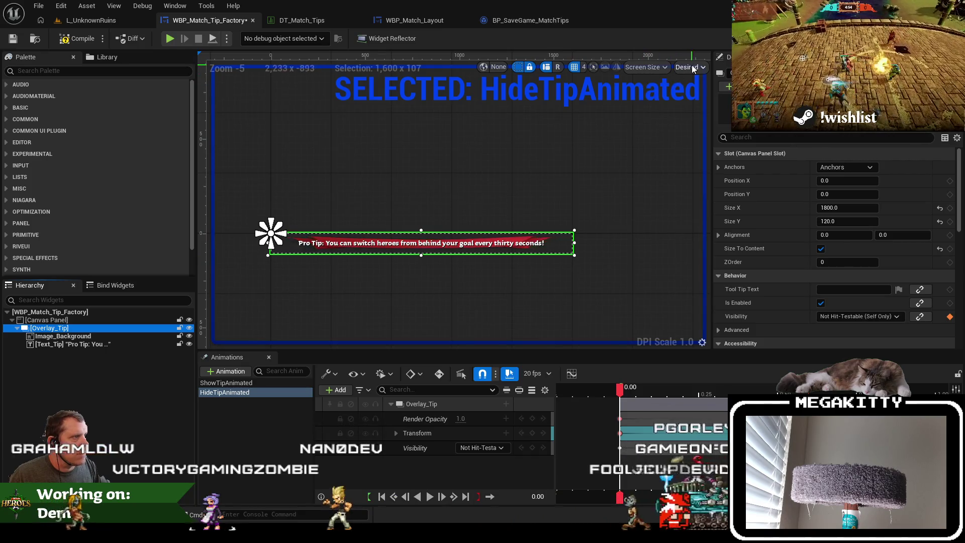
left_click(67, 373)
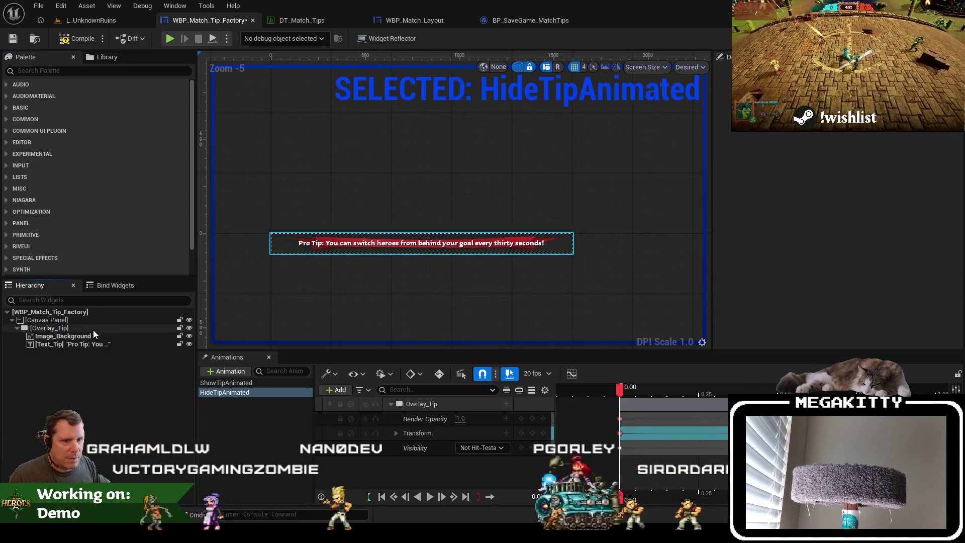
left_click(211, 425)
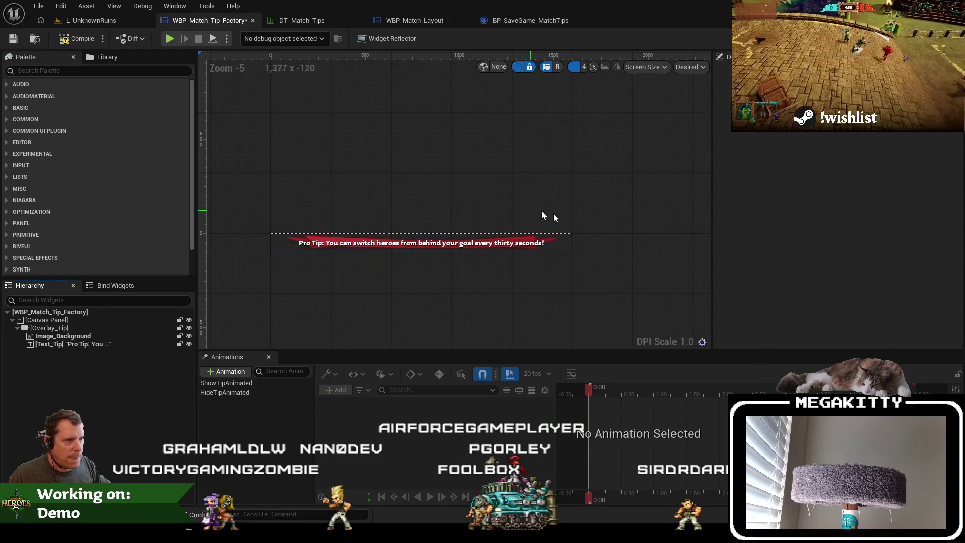
left_click(571, 246)
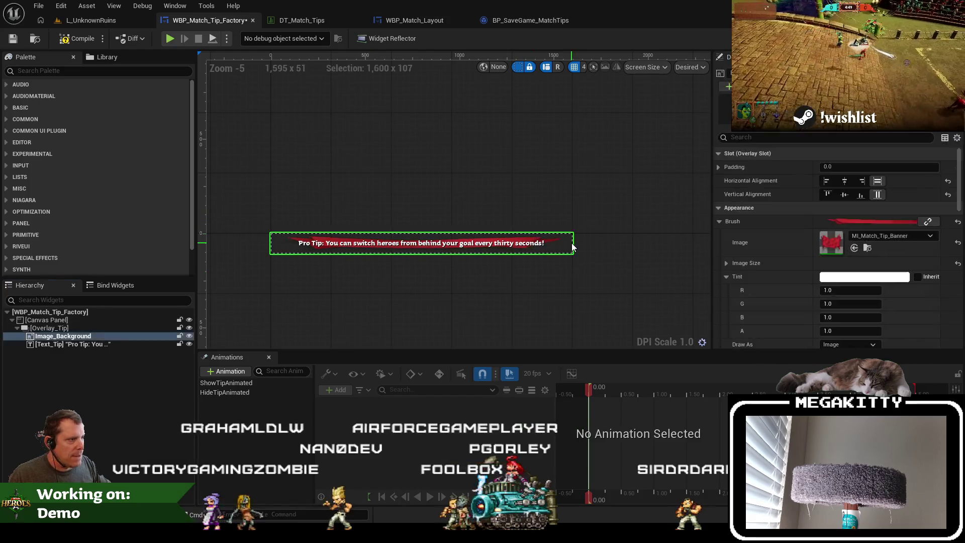
left_click(72, 328)
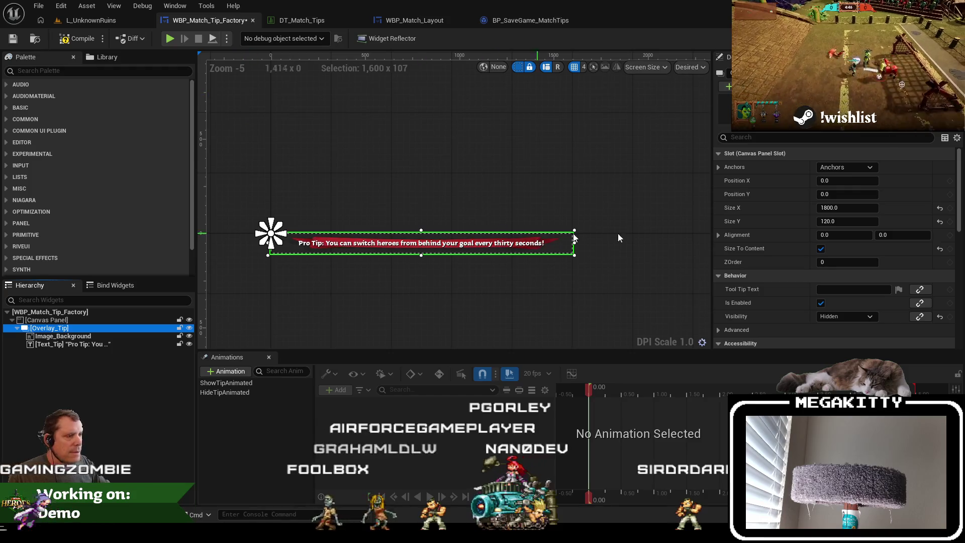
left_click_drag(843, 208, 814, 208)
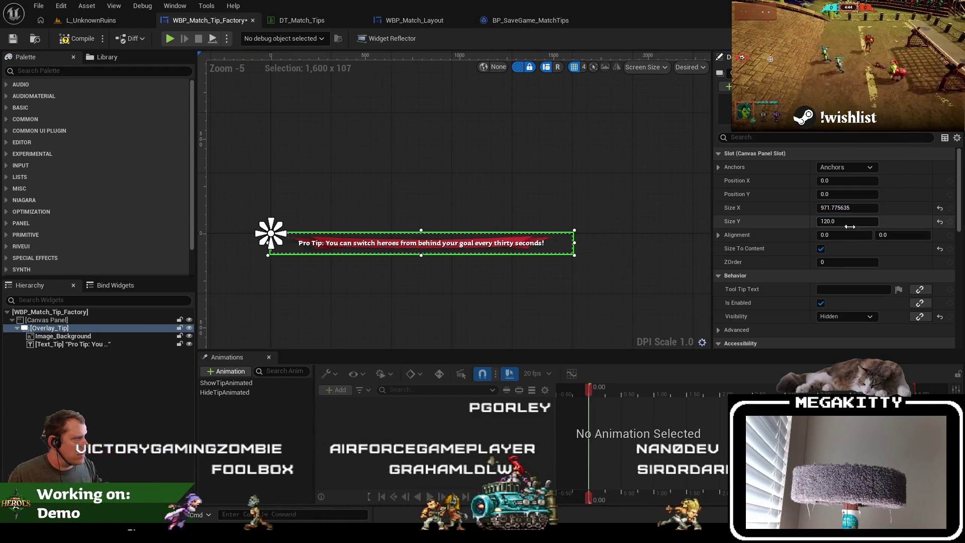
left_click(537, 192)
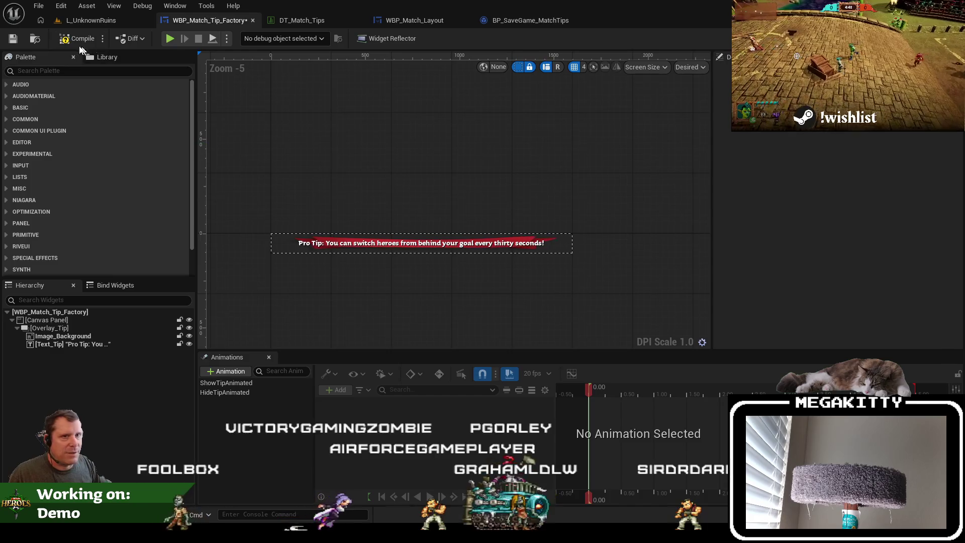
left_click(101, 21)
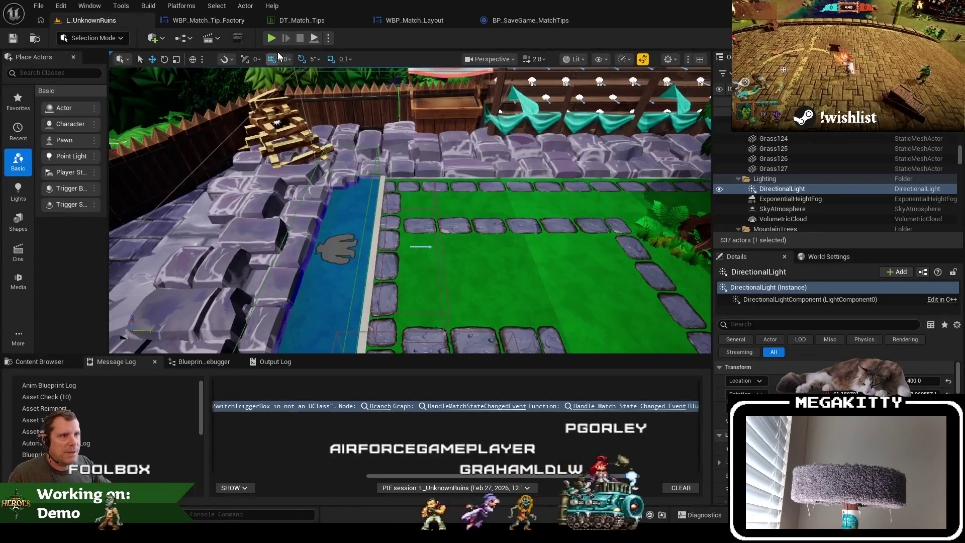
After a quick play-test, enable Size To Content on MatchTipFactory in WBP_Match_Layout and save it
key("alt+p")
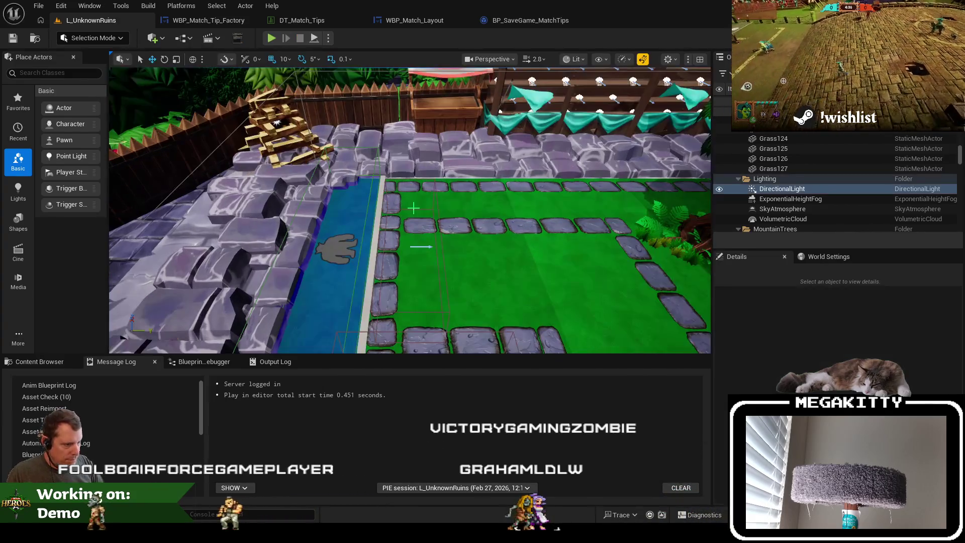
key("Escape")
left_click(393, 19)
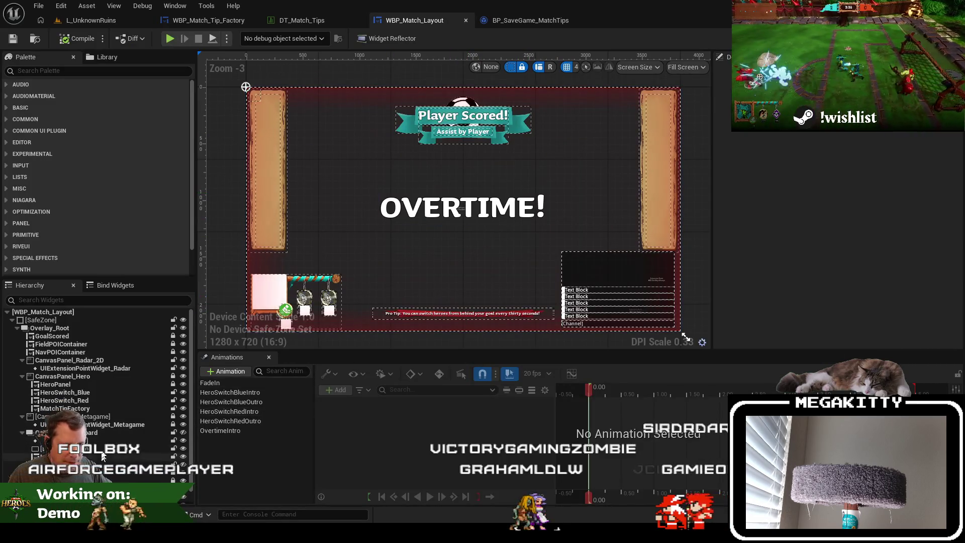
left_click(90, 408)
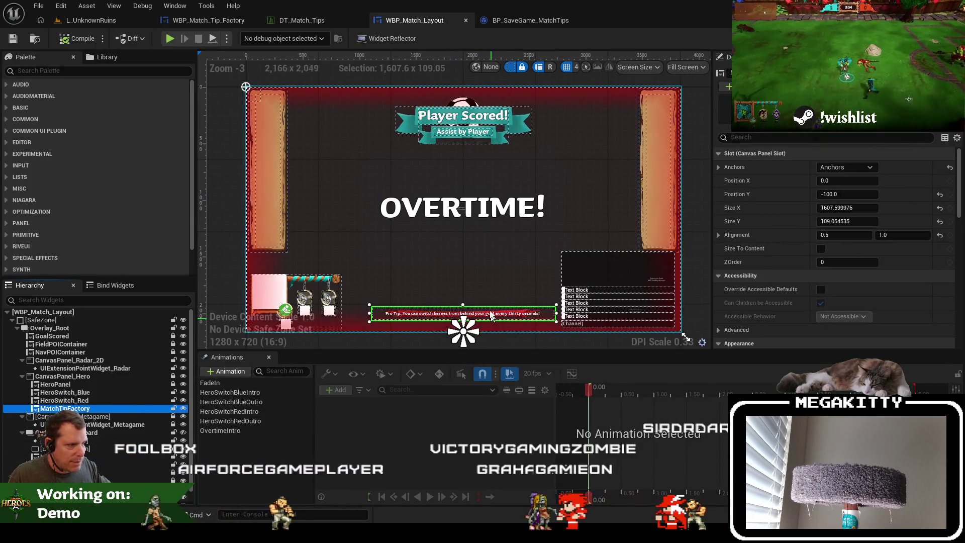
scroll(449, 270, "up", 2)
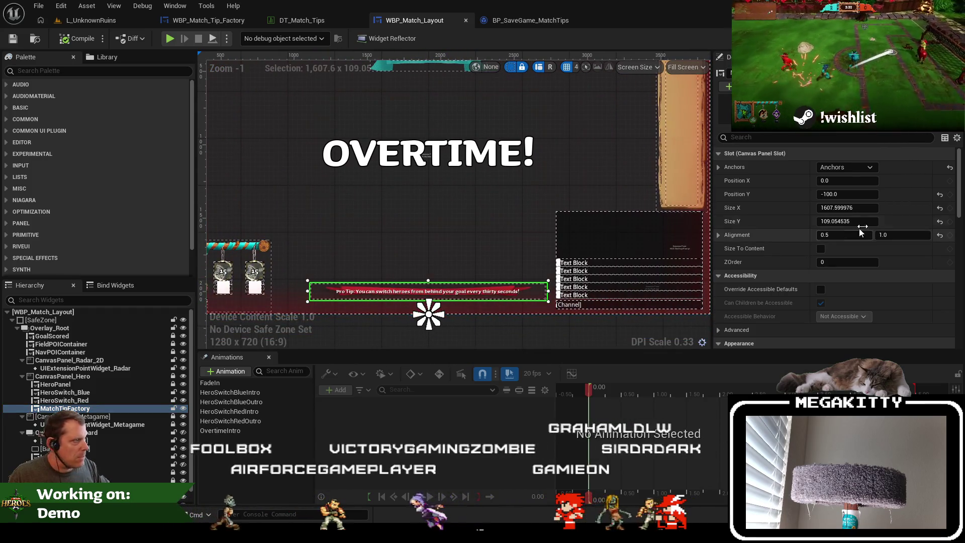
left_click(820, 249)
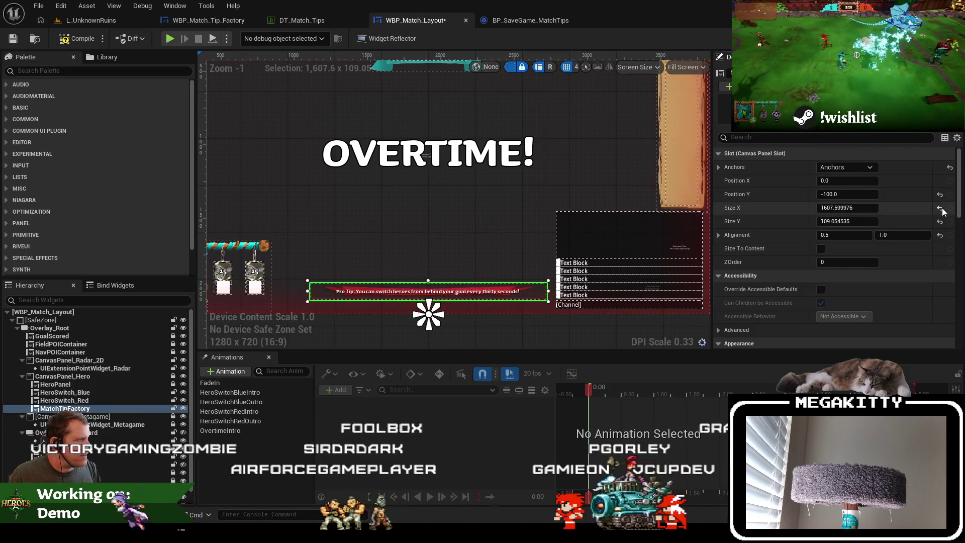
left_click(821, 250)
left_click(820, 249)
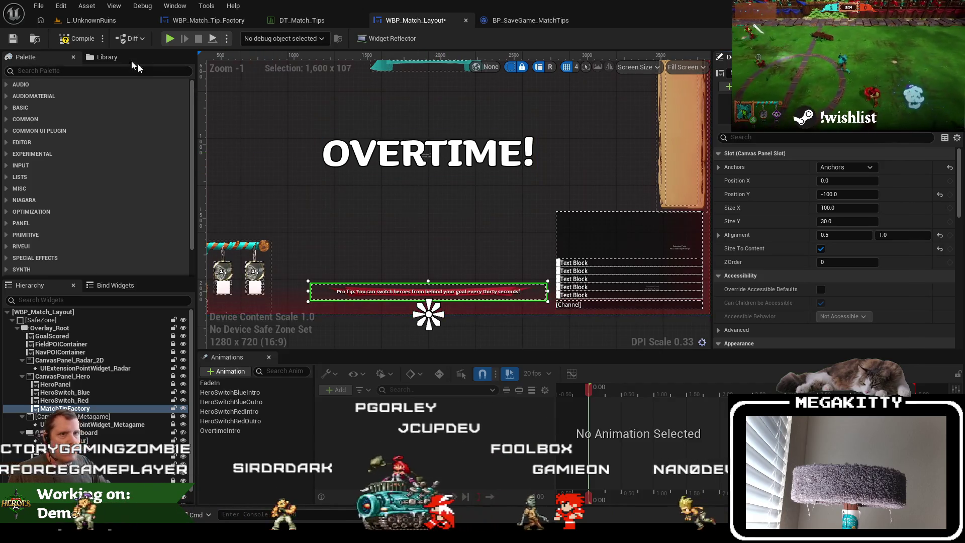
left_click(14, 40)
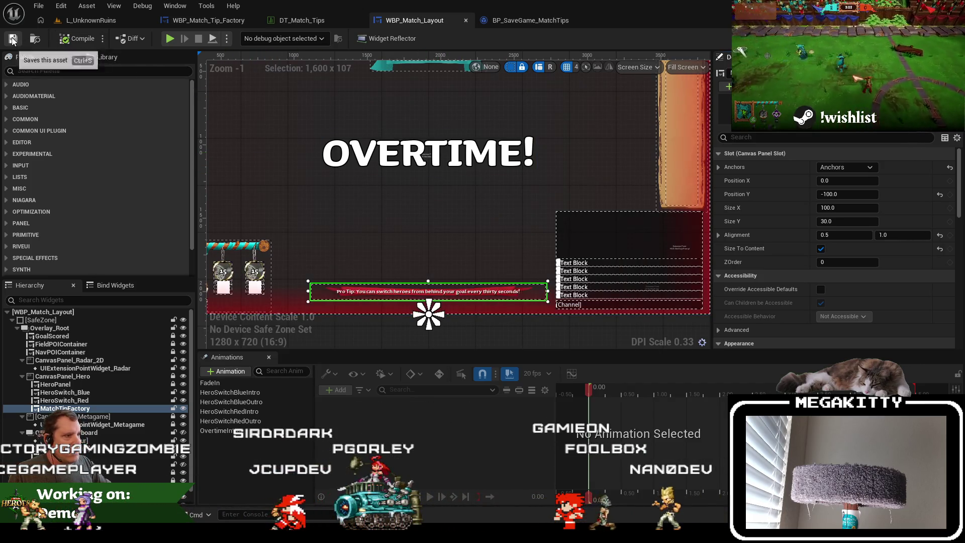
Open WBP_Match_Tip_Factory and select its Canvas Panel, then the tip text element
left_click(207, 21)
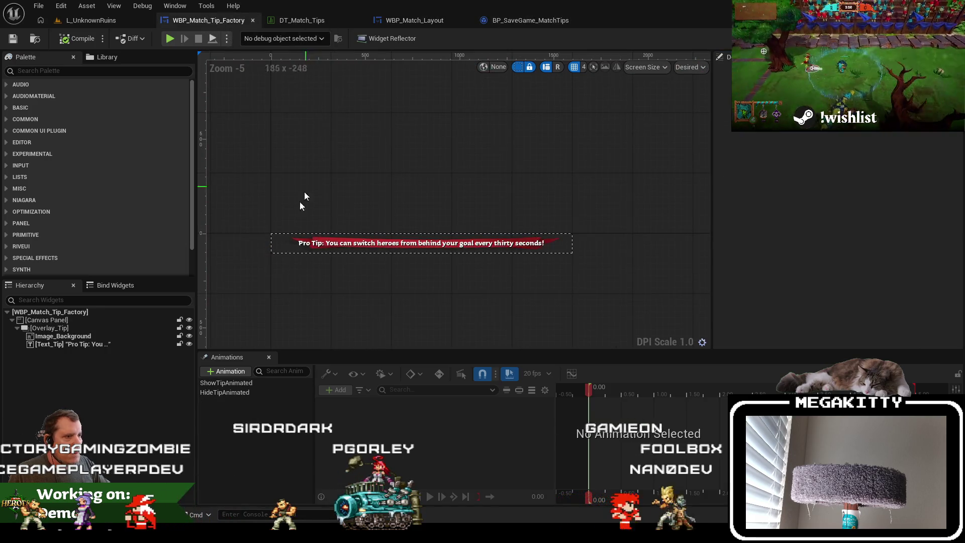
left_click(98, 320)
scroll(755, 258, "down", 3)
scroll(755, 258, "up", 3)
left_click(95, 329)
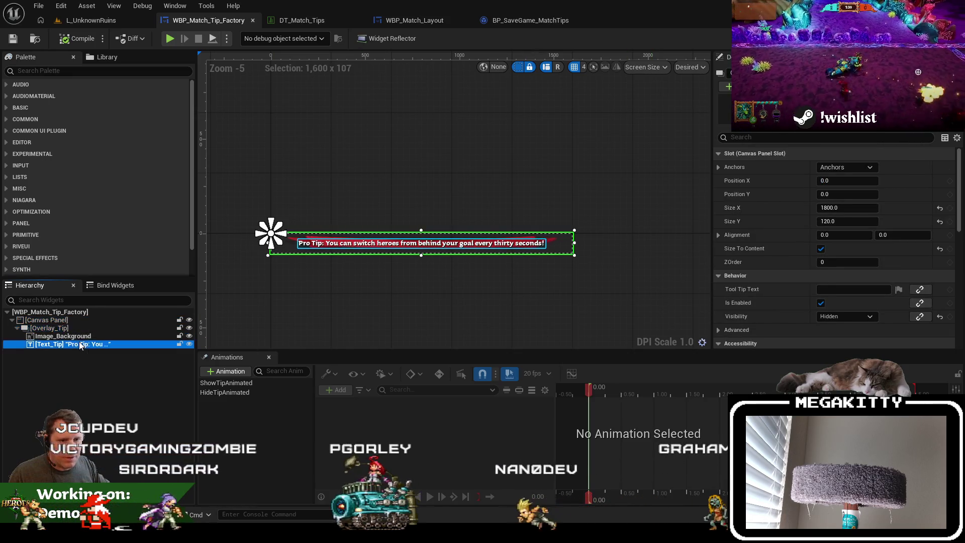
Cut Overlay_Tip, delete the Canvas Panel, and paste Overlay_Tip in as the widget root
left_click(67, 328)
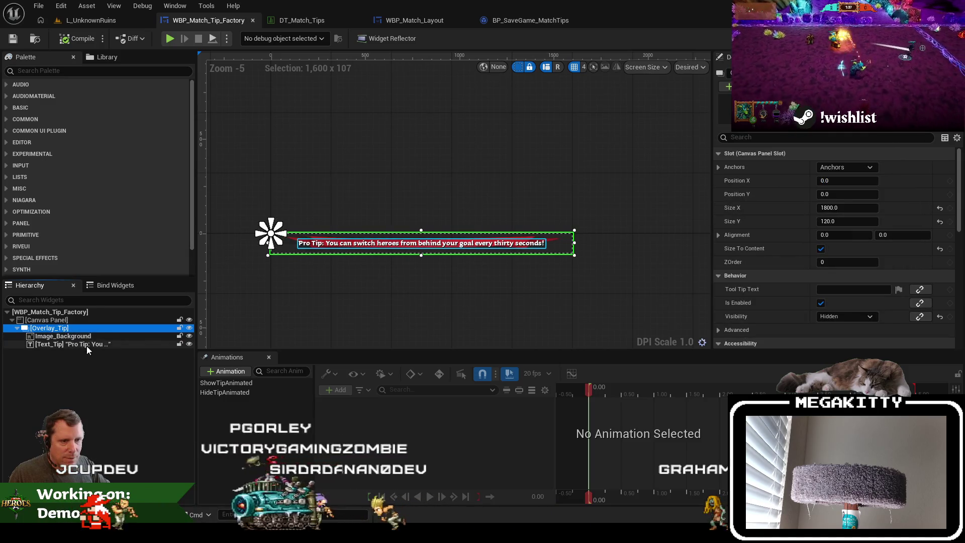
key("Delete")
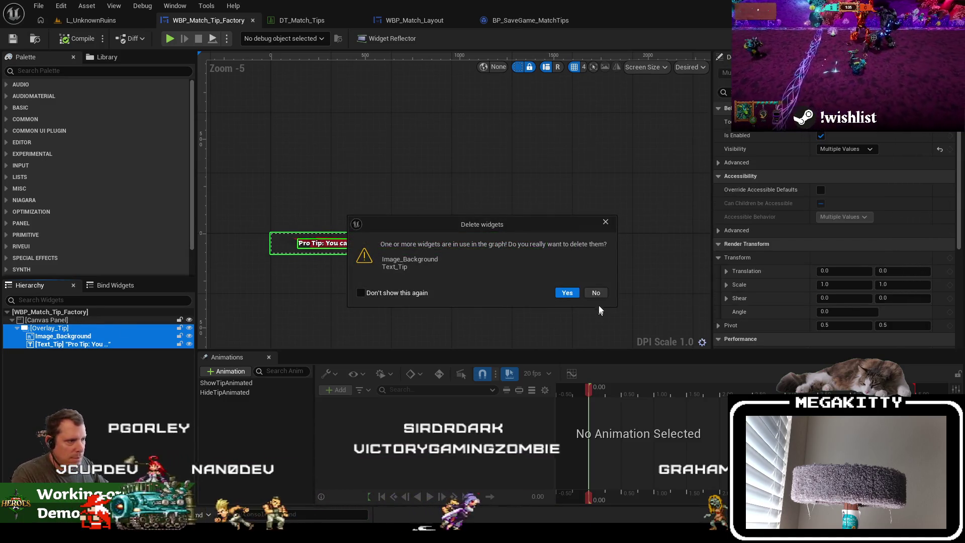
left_click(555, 293)
left_click(112, 317)
key("Delete")
left_click(98, 310)
key("ctrl+v")
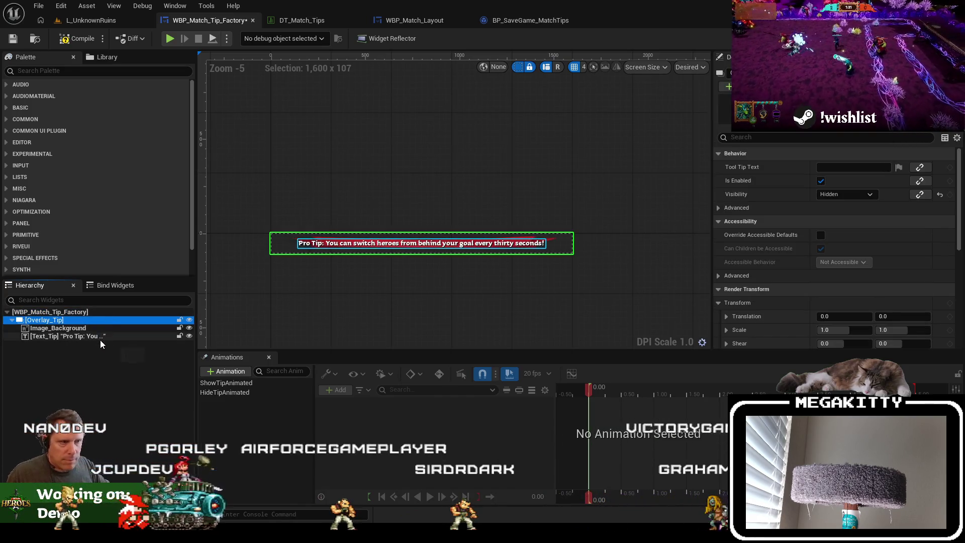
left_click(120, 358)
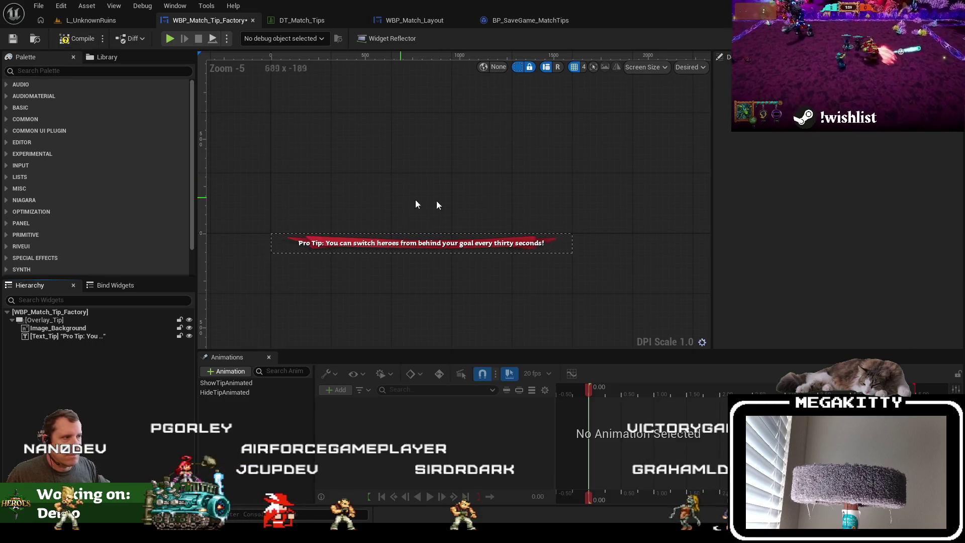
Compile WBP_Match_Tip_Factory and return to the L_UnknownRuins level
left_click(565, 242)
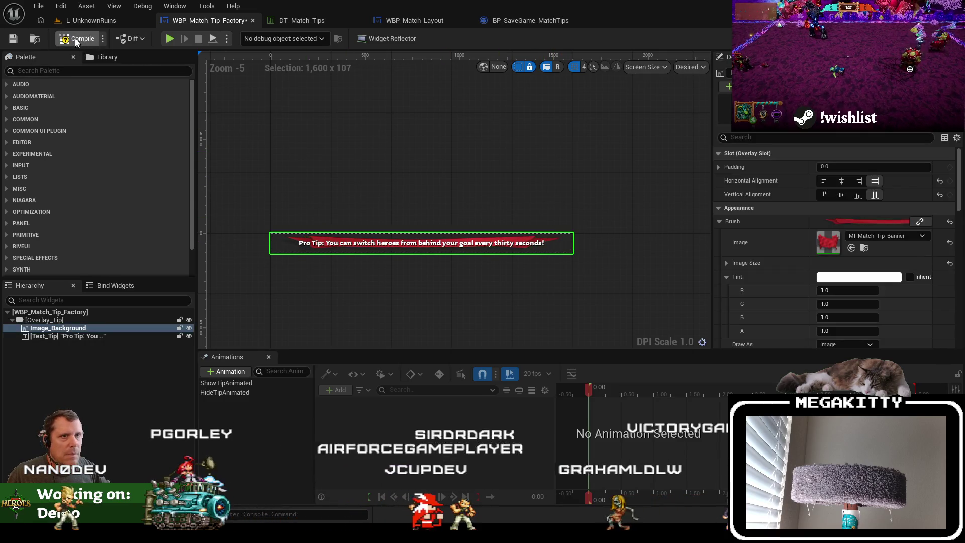
left_click(12, 40)
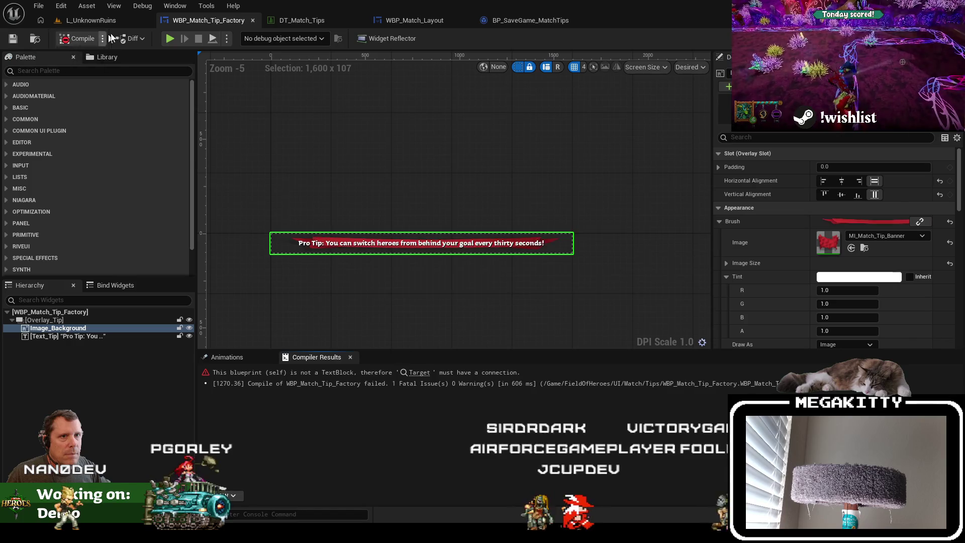
left_click(109, 26)
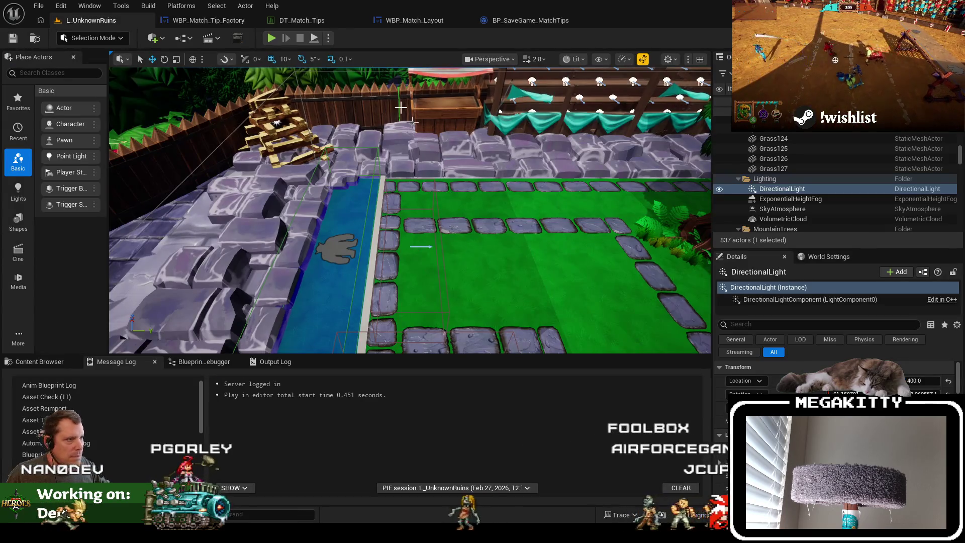
Turn off Size To Content on MatchTipFactory, make it 1800 × 150, save WBP_Match_Layout, and reopen WBP_Match_Tip_Factory
left_click(512, 21)
left_click(430, 21)
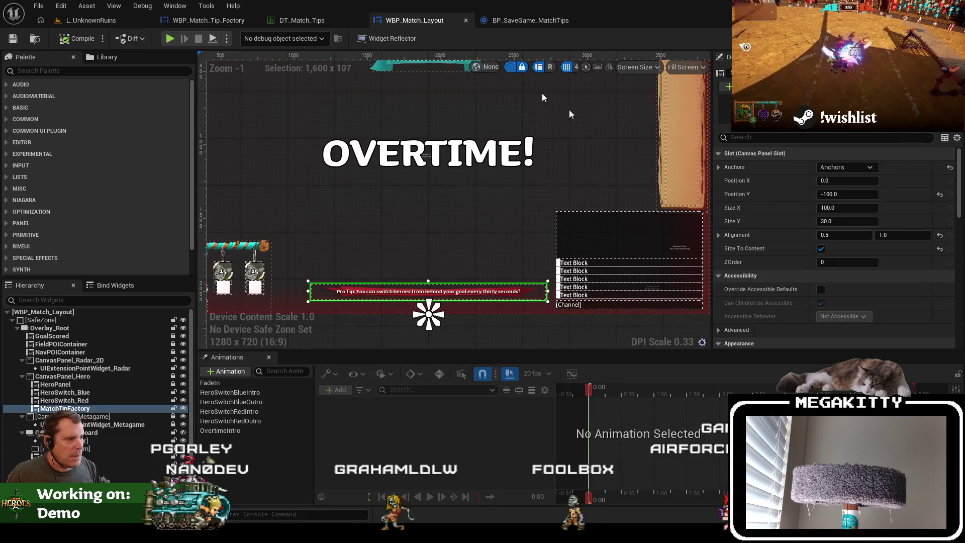
left_click(821, 250)
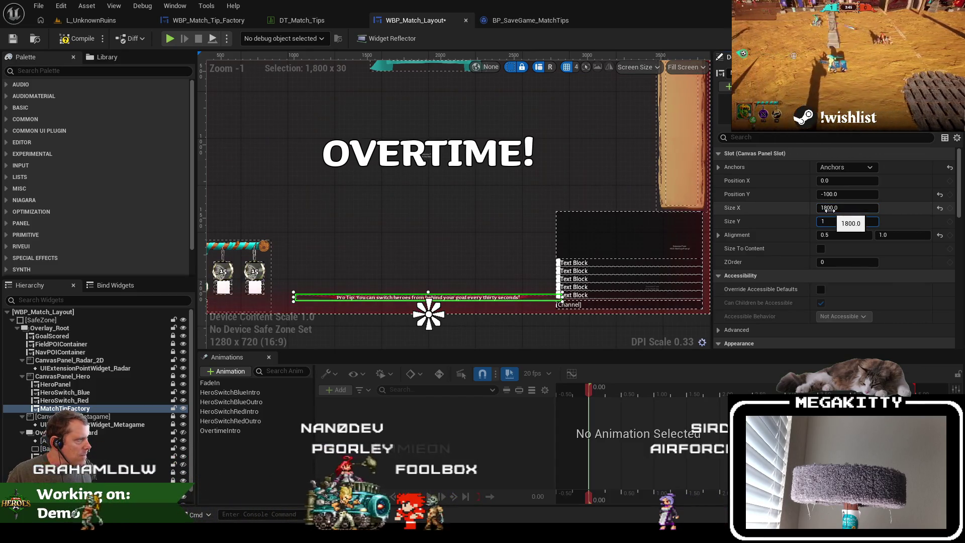
type("50")
key("Tab")
key("Return")
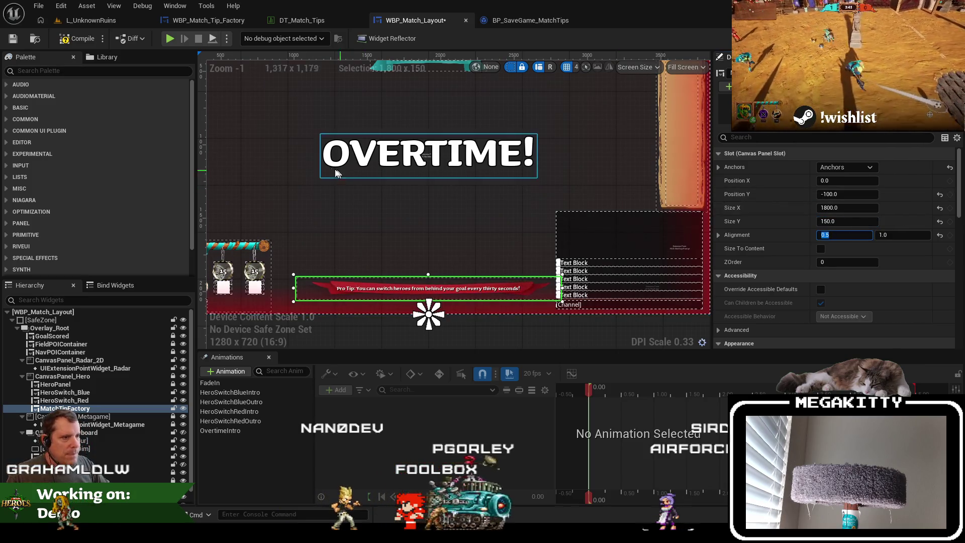
left_click(12, 39)
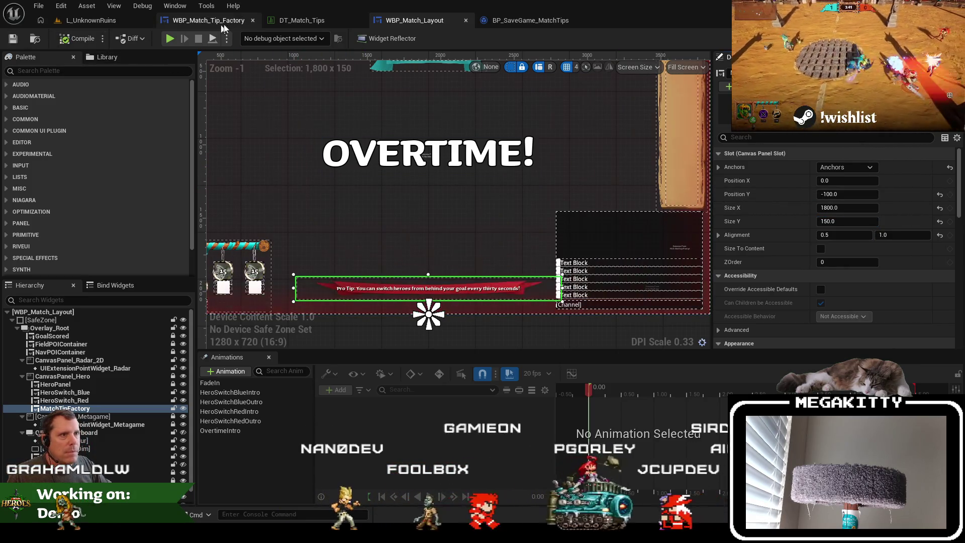
left_click(244, 21)
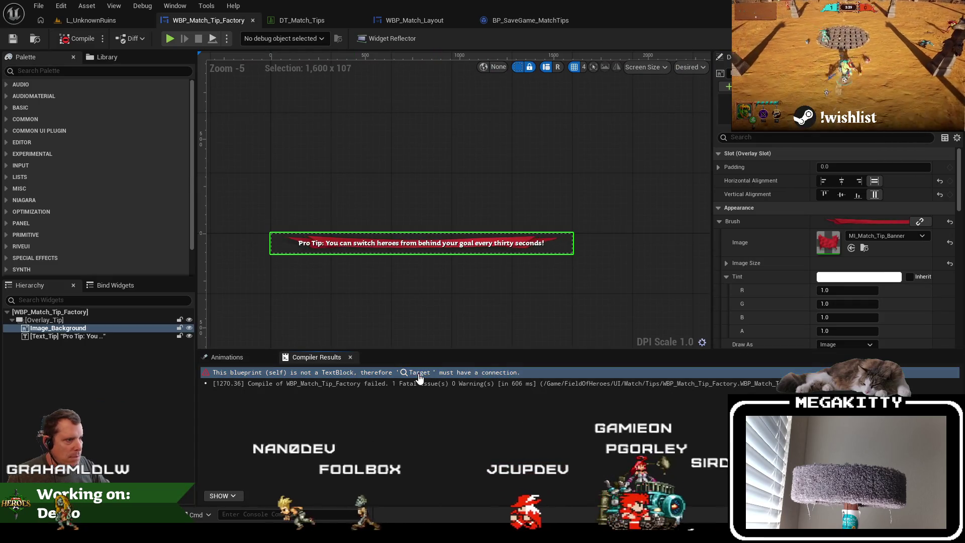
Jump to the compile error and wire a Text_Tip getter into SetText's Target in ShowMatchTip
left_click(428, 373)
scroll(546, 246, "up", 1)
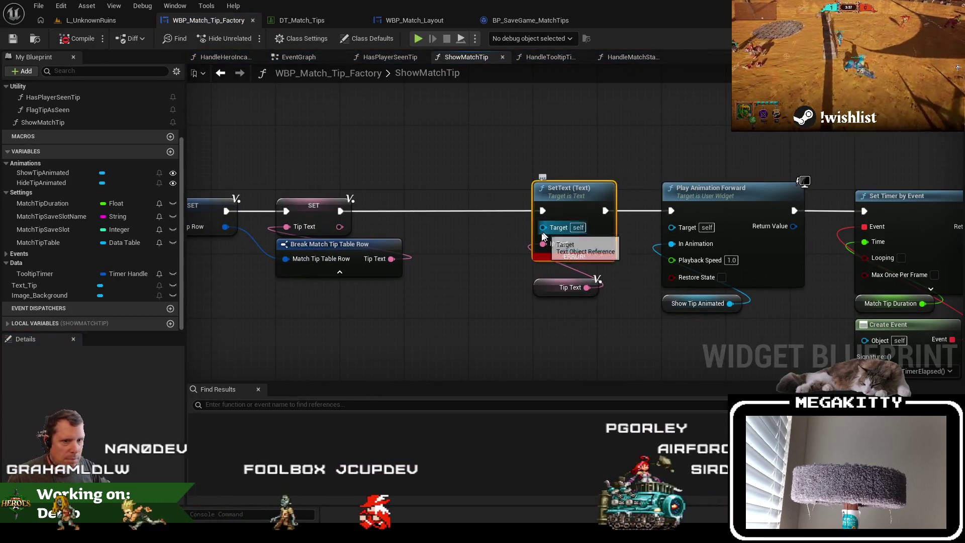
left_click_drag(543, 227, 480, 272)
left_click_drag(18, 286, 510, 262)
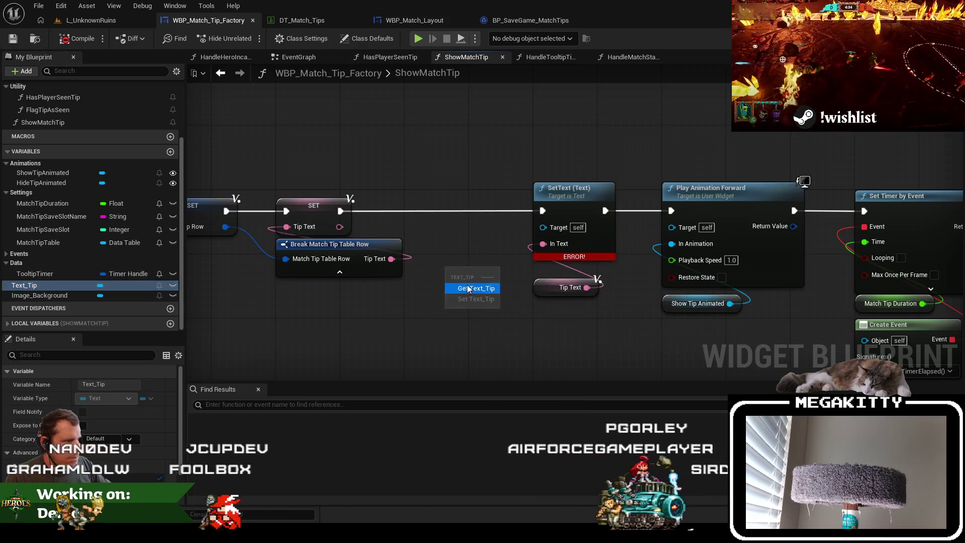
left_click(467, 288)
left_click_drag(544, 232, 544, 229)
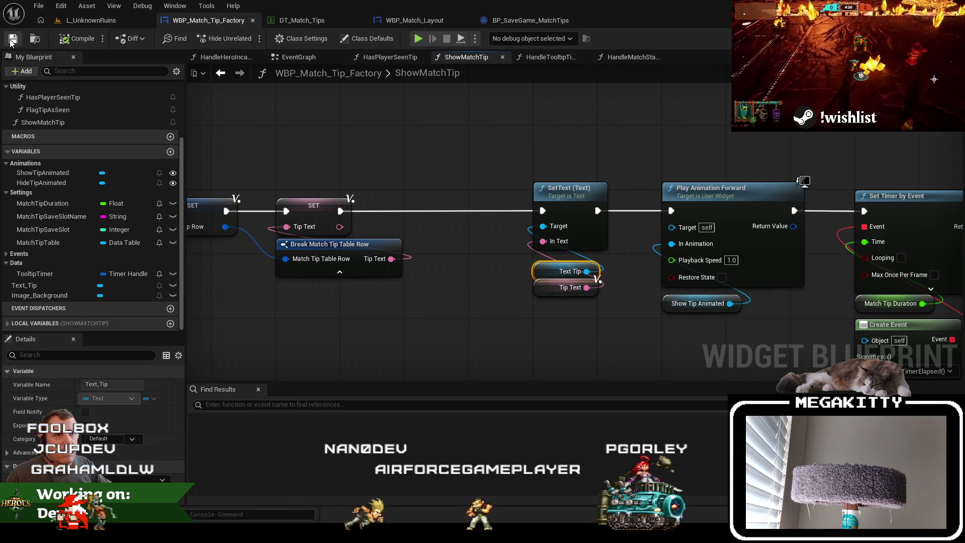
Play-test the level fullscreen, ready up with the chosen hero, then stop the session
left_click(121, 22)
left_click(440, 133)
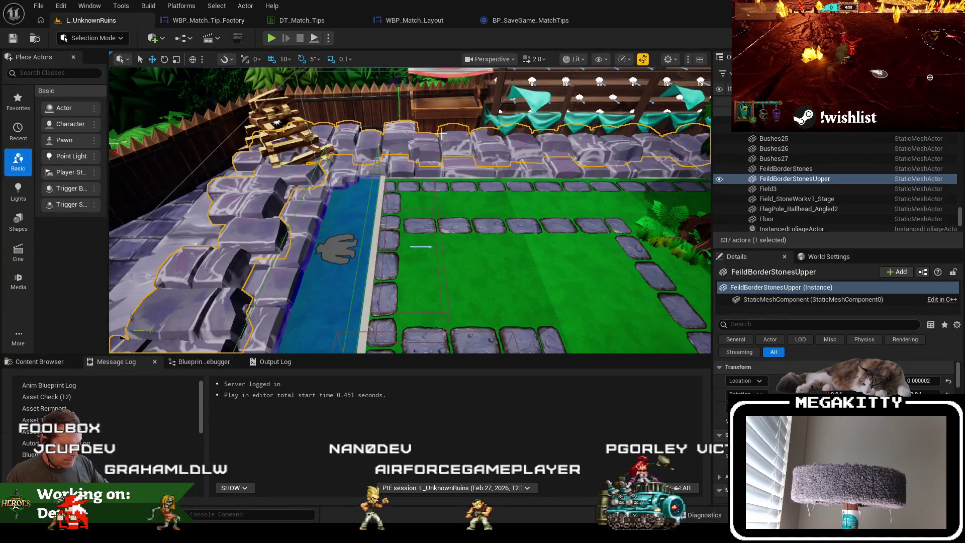
key("F11")
key("alt+p")
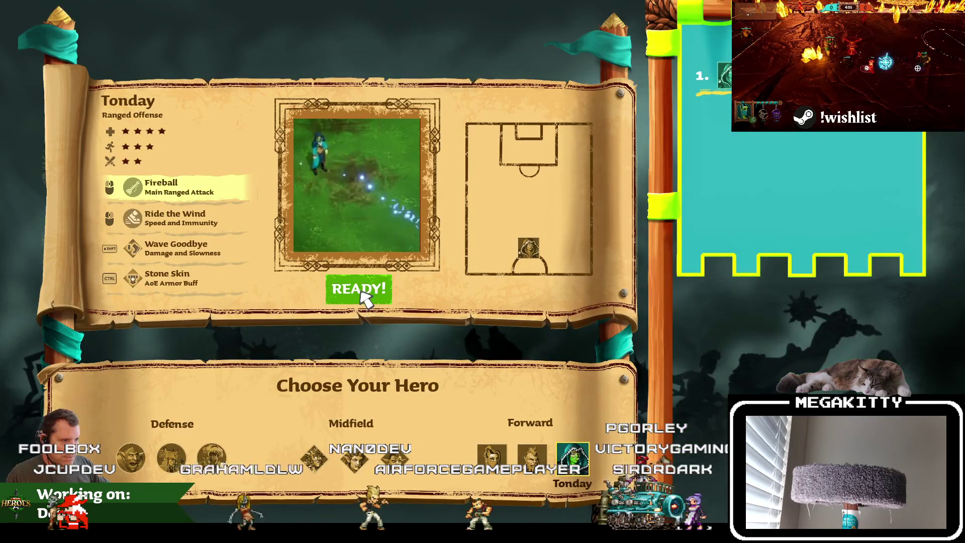
left_click(369, 298)
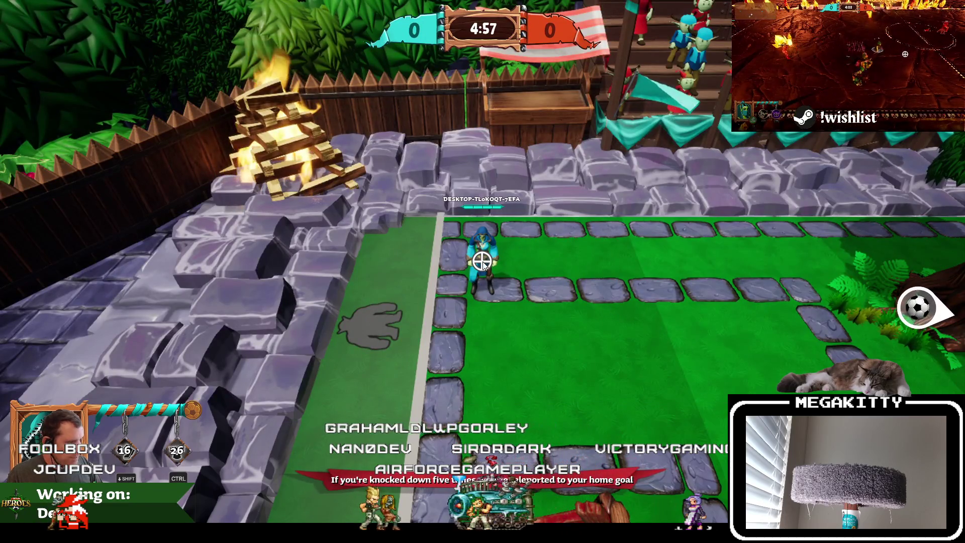
key("Escape")
key("F11")
left_click(207, 21)
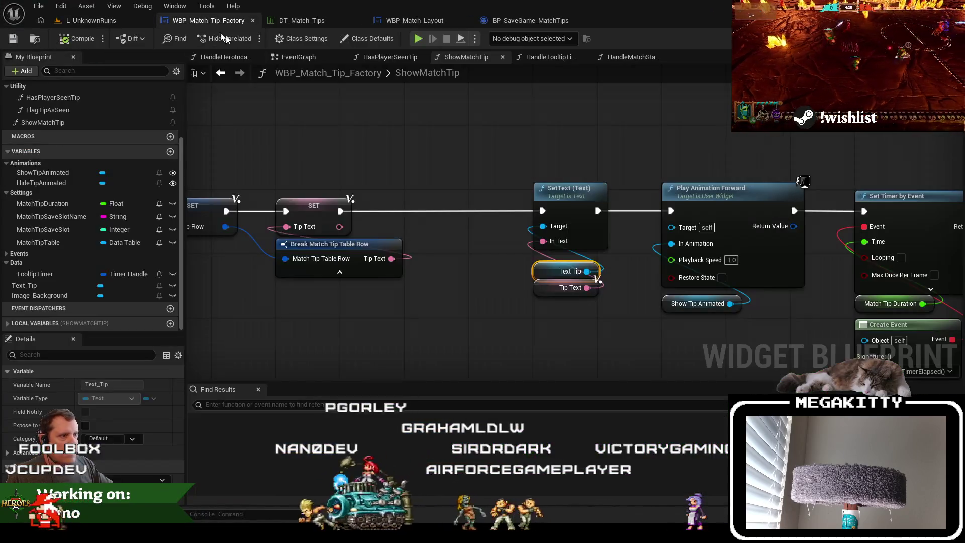
Set the MatchTipFactory slot in WBP_Match_Layout to Size X 2200 and Size Y 300
left_click(417, 21)
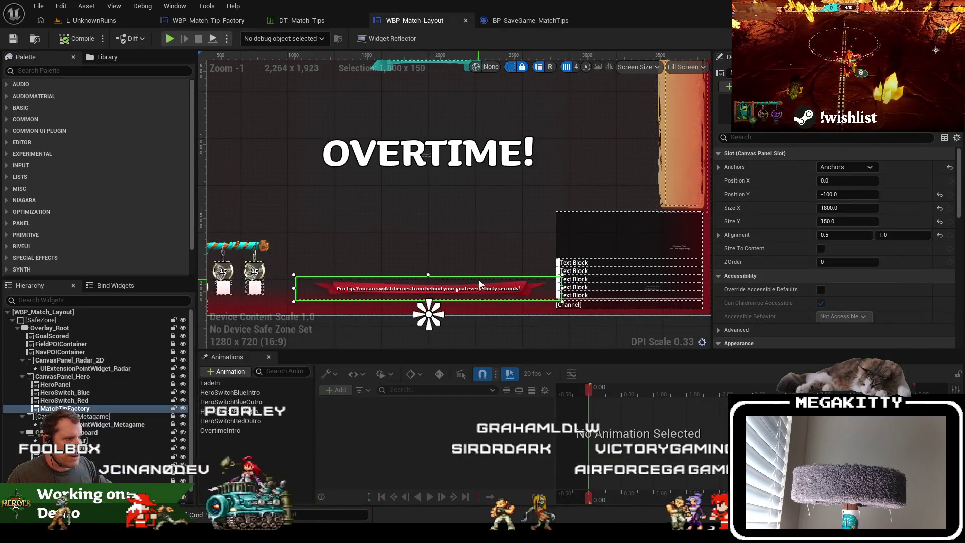
left_click(865, 208)
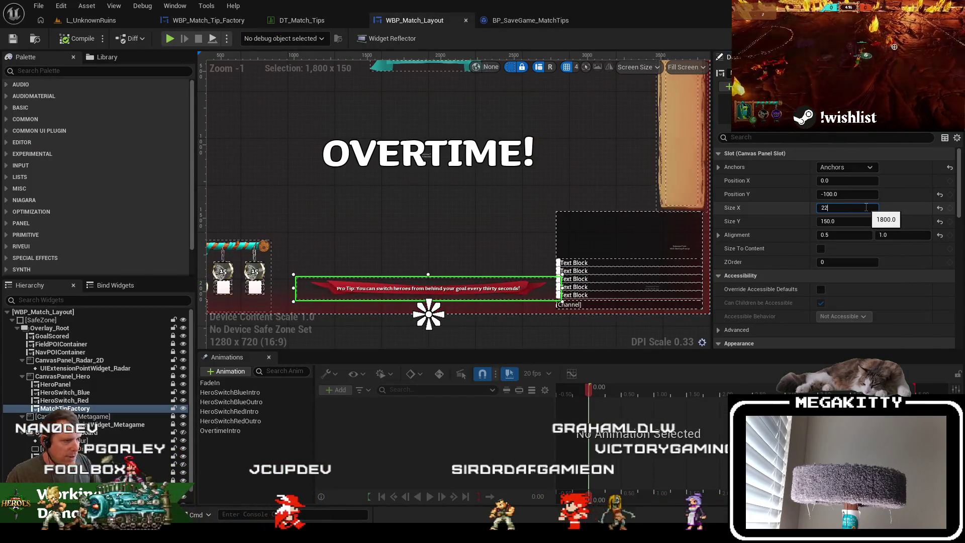
type("00")
key("Return")
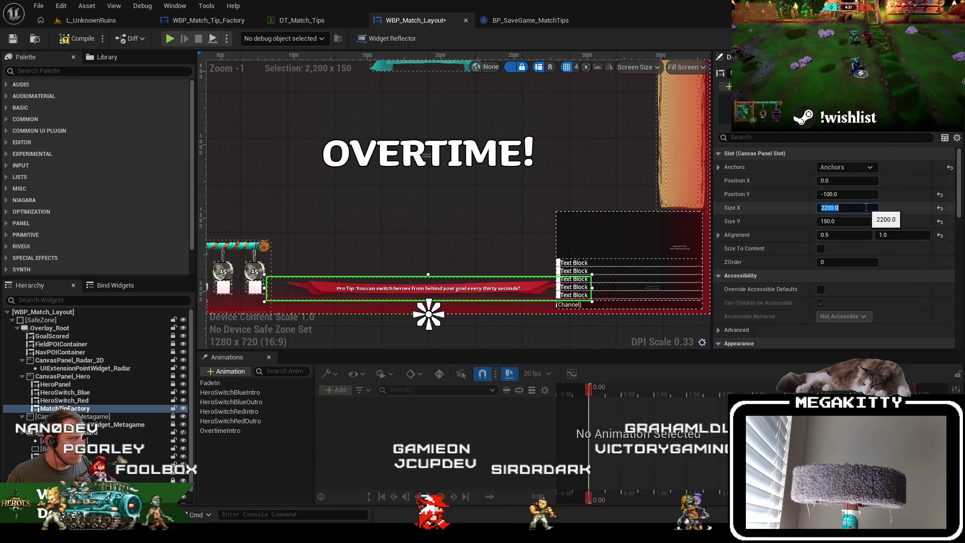
type("220")
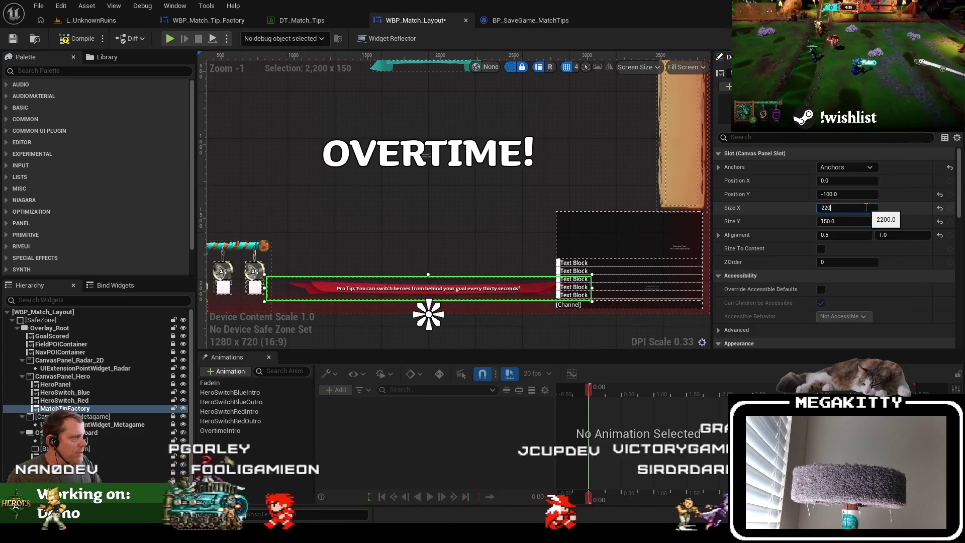
type("0")
key("Tab")
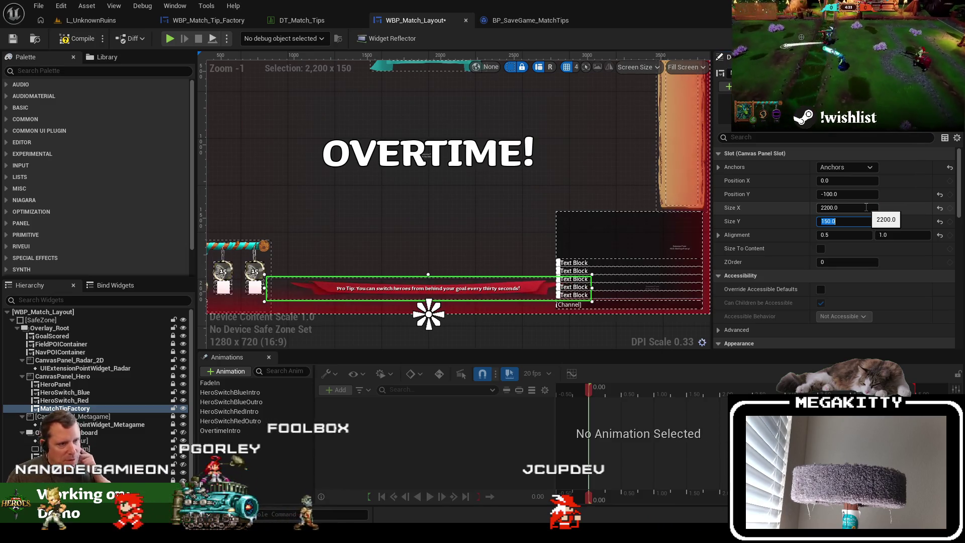
type("200")
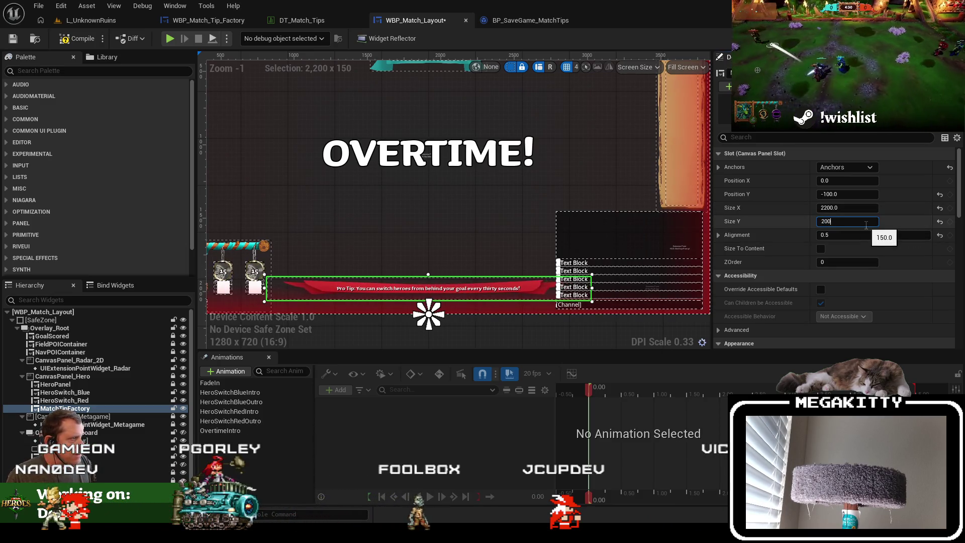
key("Return")
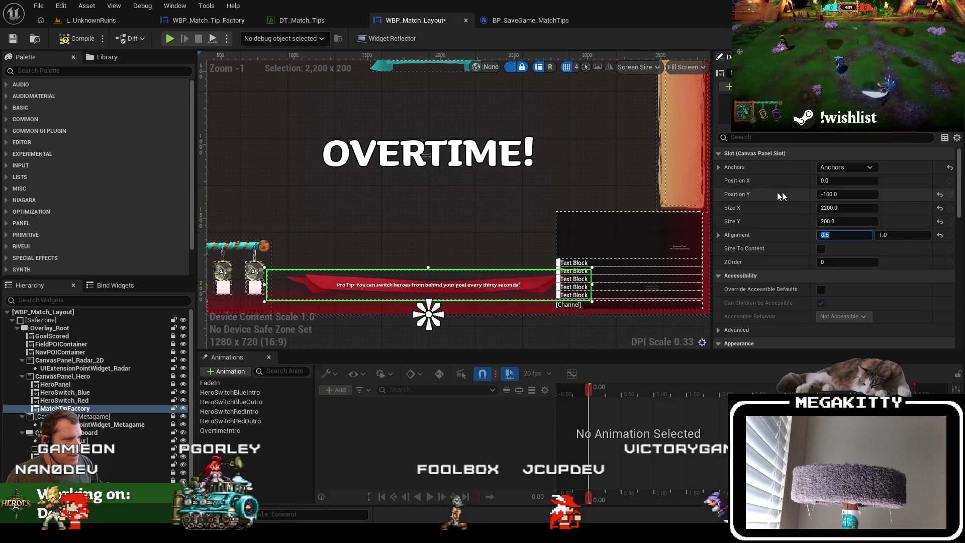
type("300")
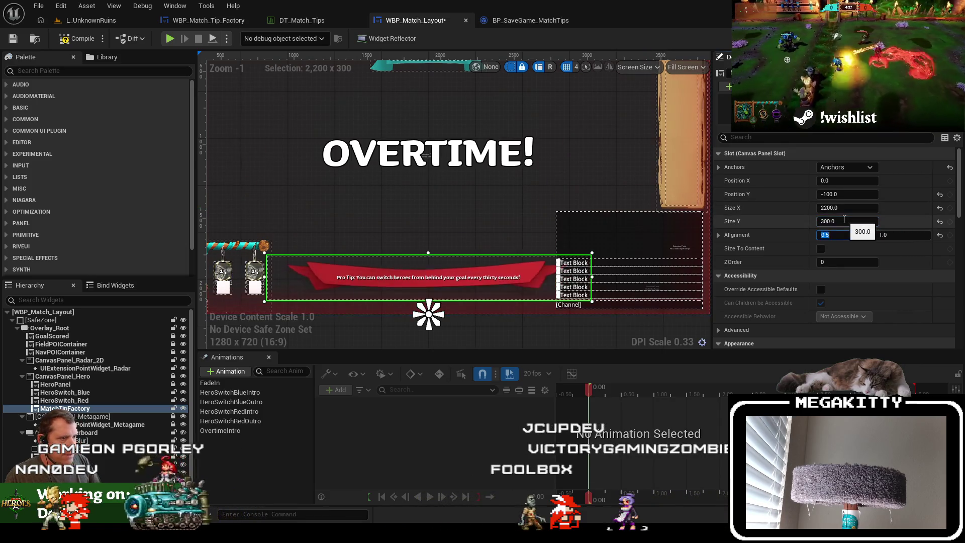
key("Tab")
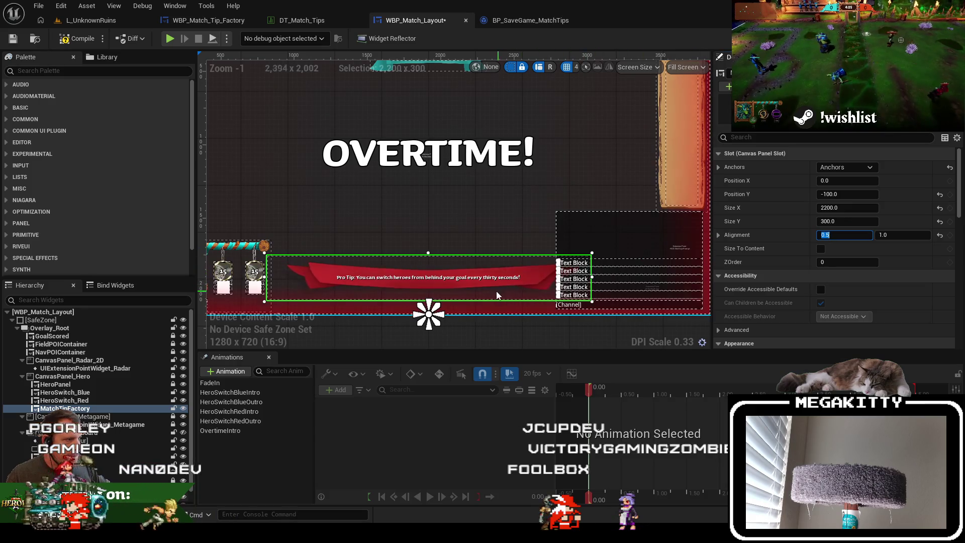
Go back to WBP_Match_Tip_Factory's ShowMatchTip graph
left_click(535, 21)
left_click(394, 21)
left_click(208, 20)
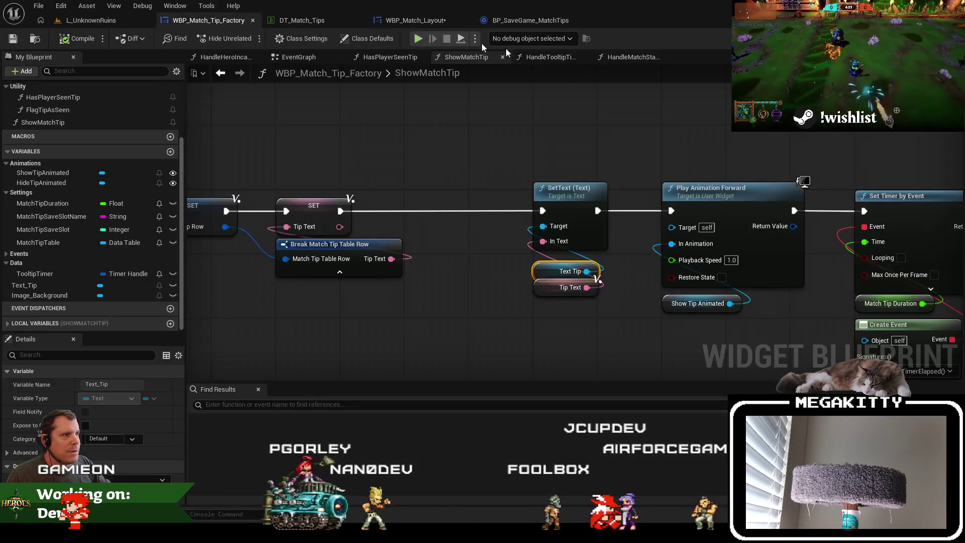
Set Text_Tip's font size to 48, compile and save the widget, then switch to L_UnknownRuins
left_click(910, 38)
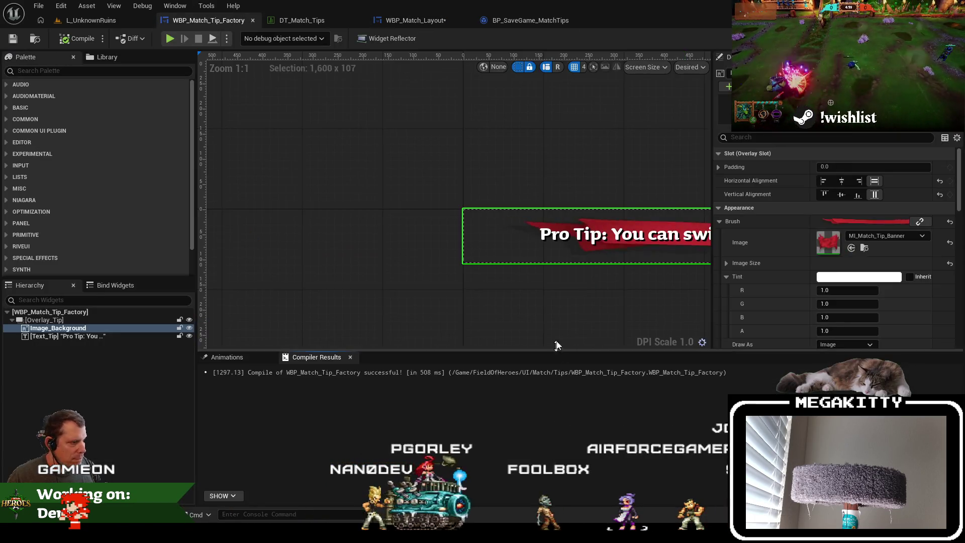
left_click(623, 236)
left_click_drag(627, 272, 312, 276)
scroll(468, 269, "down", 1)
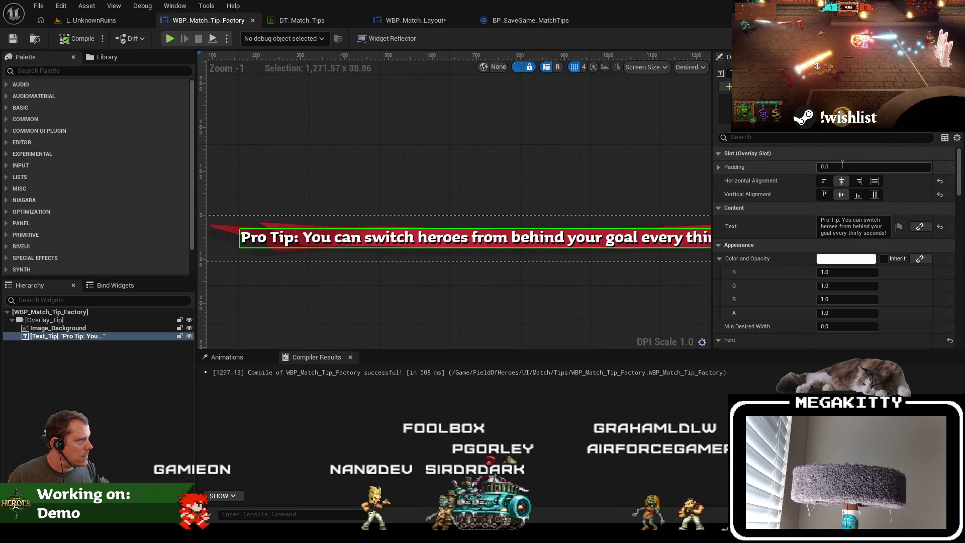
left_click(791, 140)
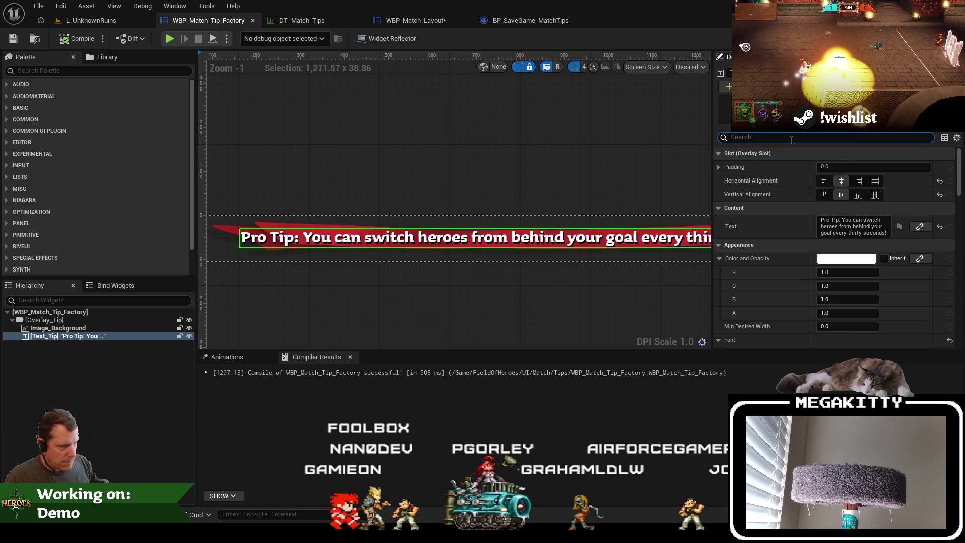
type("font")
left_click(849, 207)
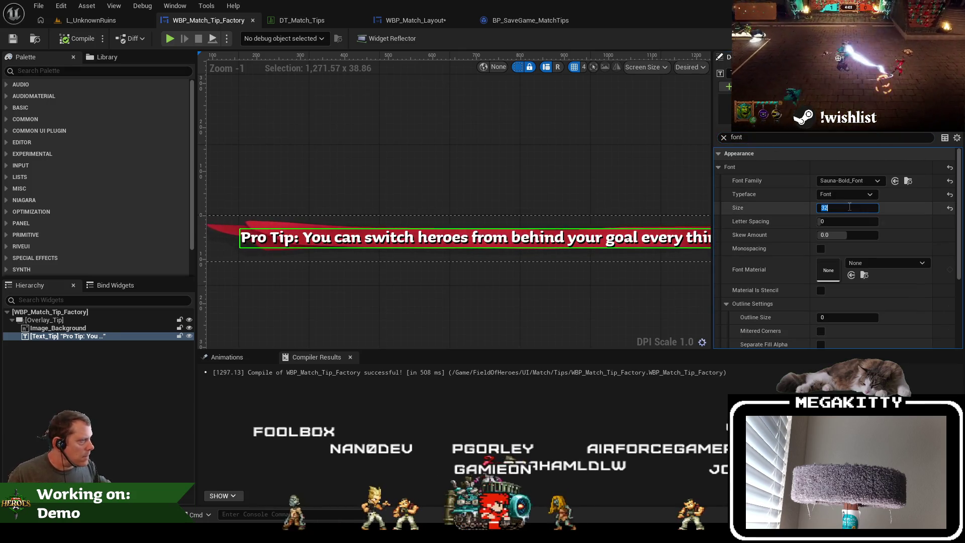
type("48")
key("Return")
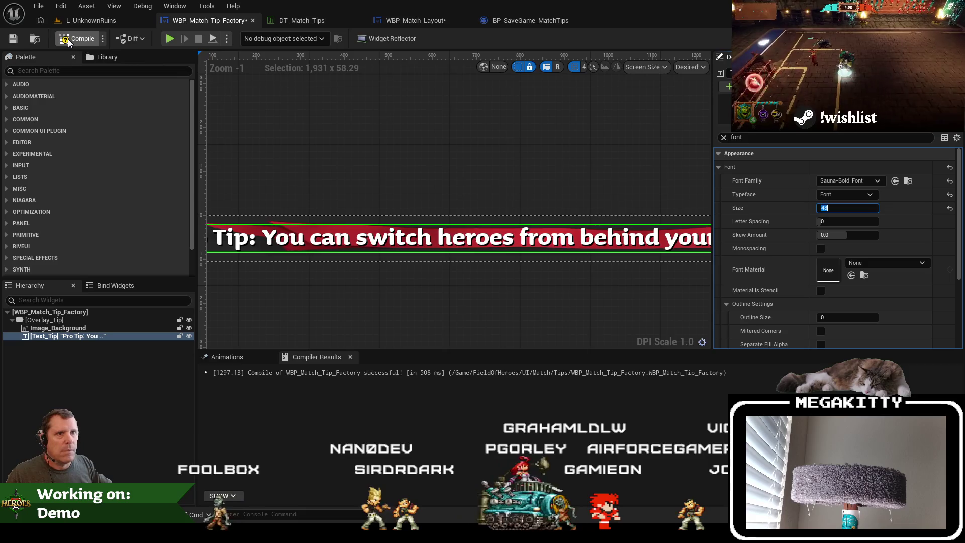
left_click(13, 39)
left_click(80, 20)
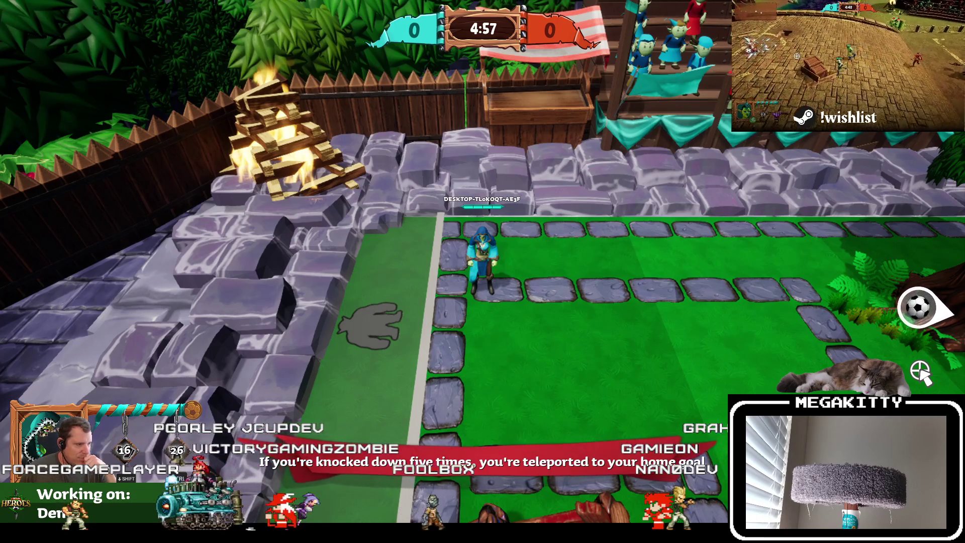
End the play session and open WBP_Match_Tip_Factory's graph to inspect the ShowMatchTip nodes
key("Escape")
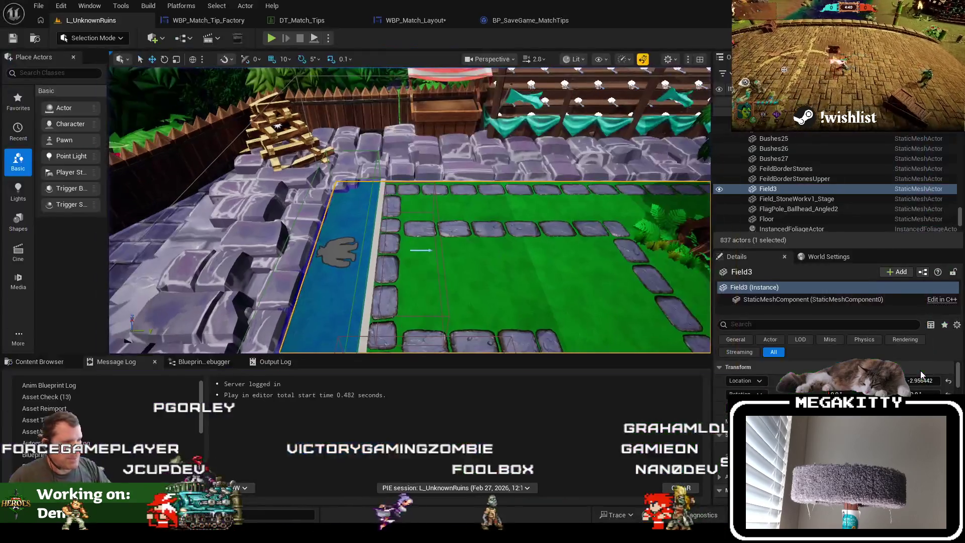
left_click(400, 22)
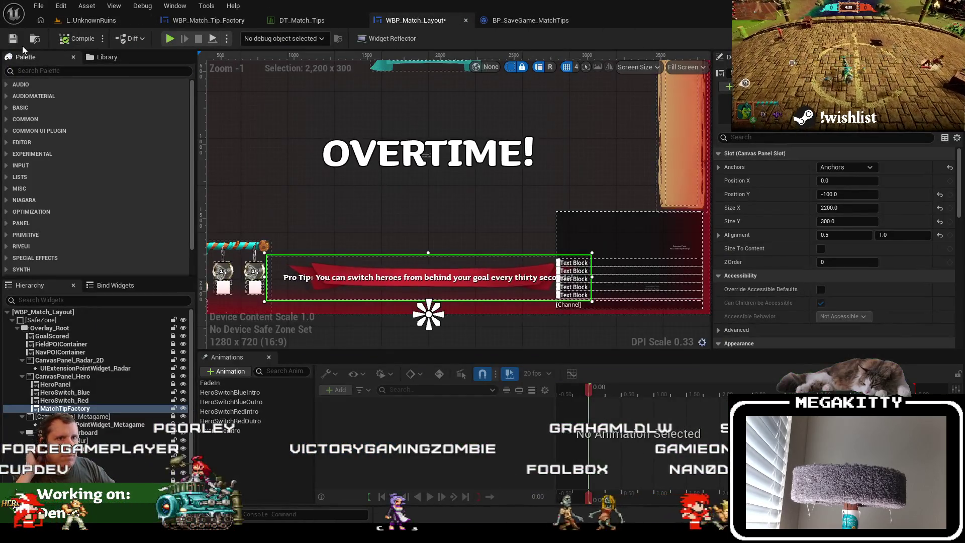
left_click(217, 21)
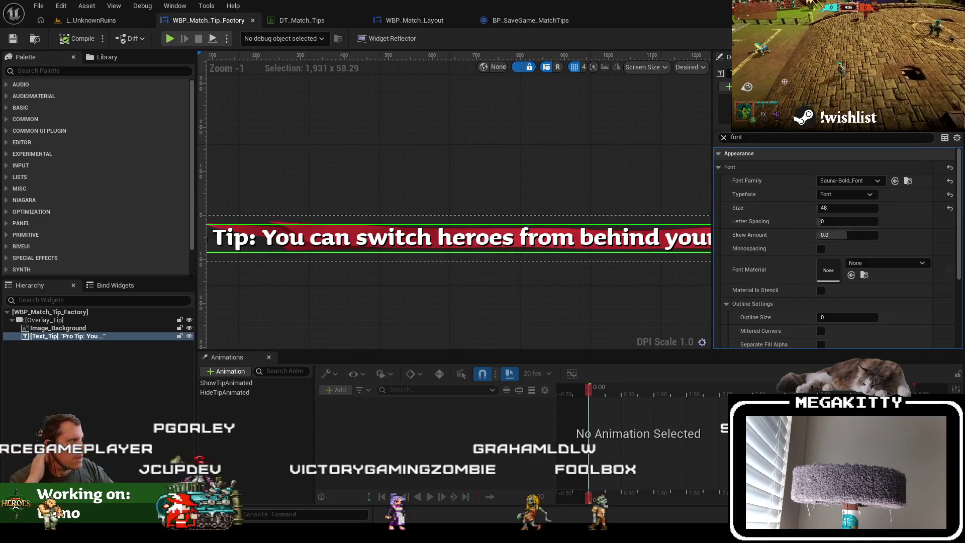
left_click(945, 38)
left_click_drag(452, 217, 801, 240)
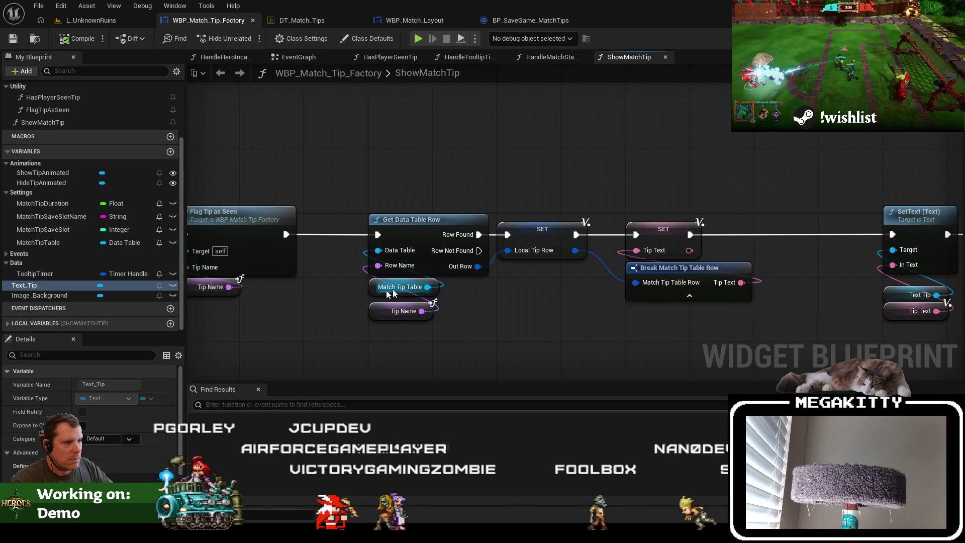
left_click_drag(235, 219, 426, 240)
Run a brief play session, then return to ShowMatchTip and bring up its entry node's actions
left_click(121, 23)
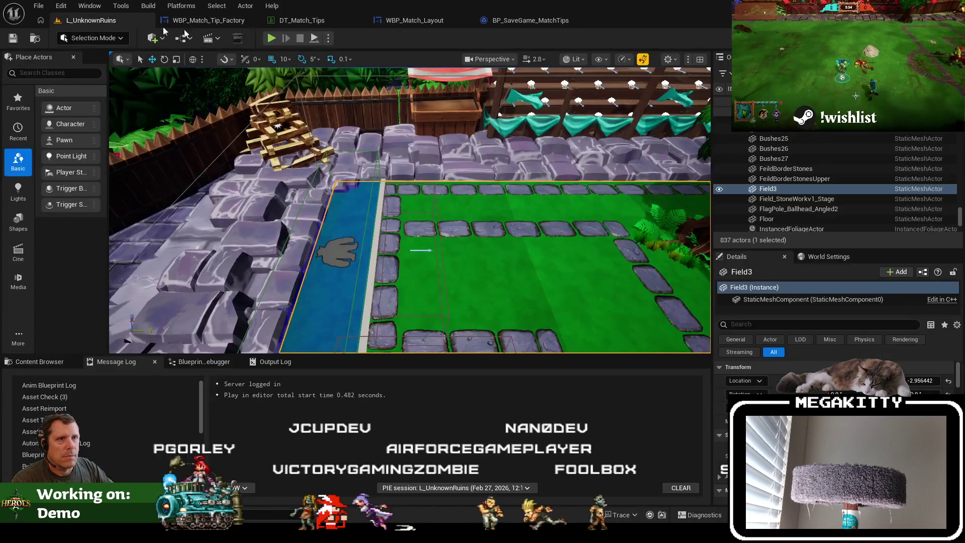
left_click(271, 39)
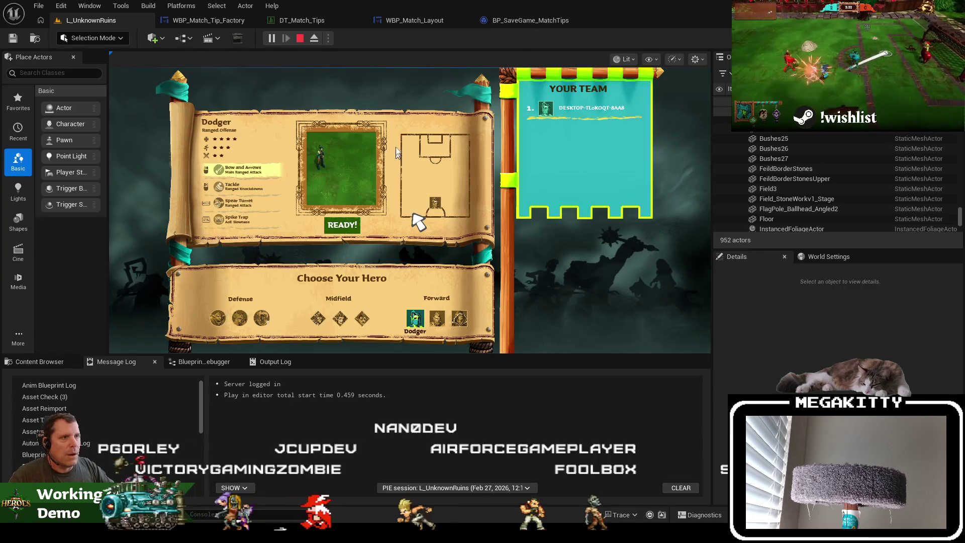
left_click(300, 39)
left_click(214, 23)
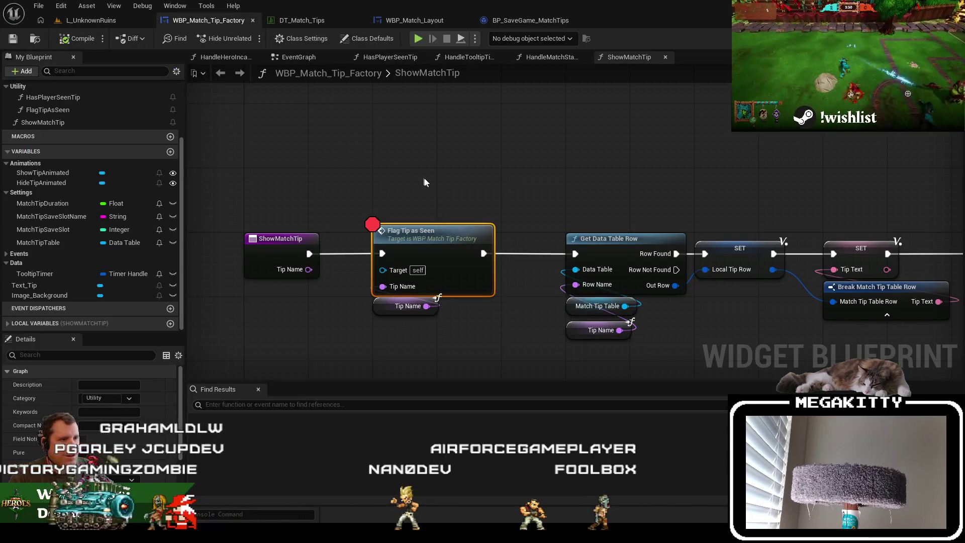
left_click(297, 59)
left_click(618, 59)
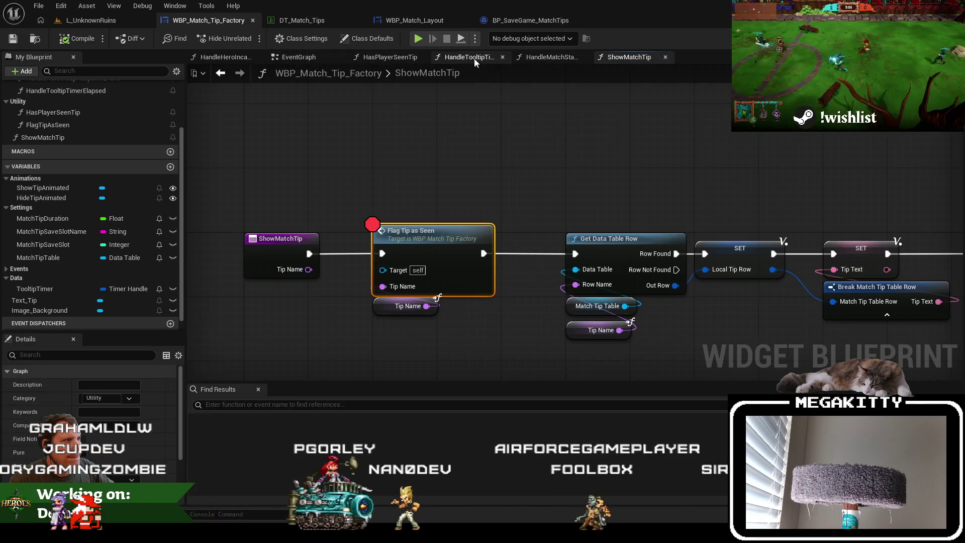
right_click(262, 237)
Find references to ShowMatchTip by name and jump to the HandleMatchStateChangedEvent call
mouse_move(318, 337)
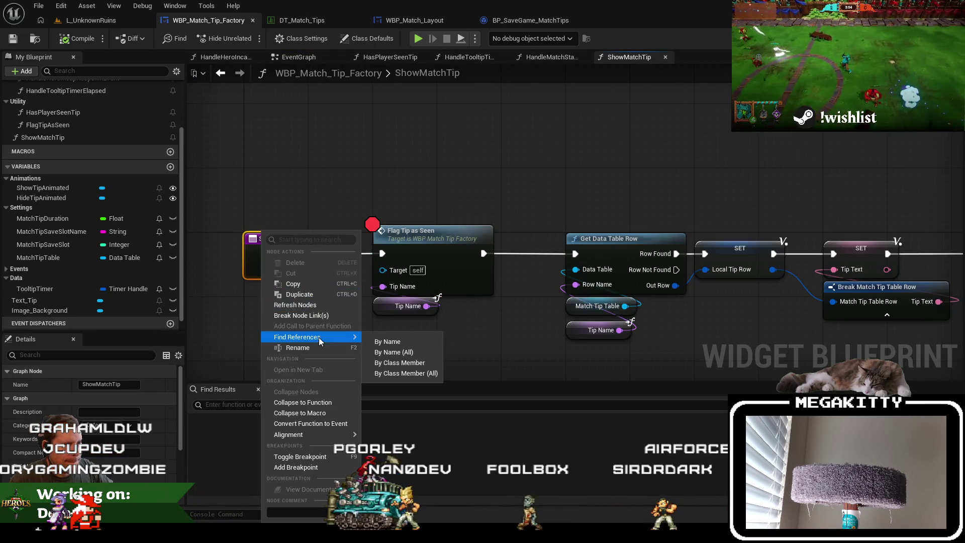
left_click(399, 362)
left_click(279, 431)
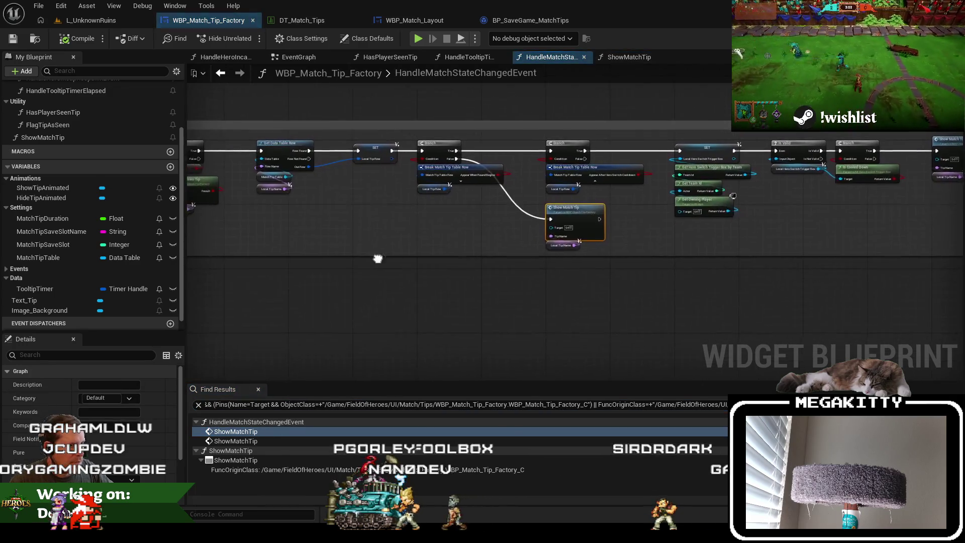
Shift the Branch-to-Show Match Tip chain right to open space after the SET node
scroll(628, 296, "up", 3)
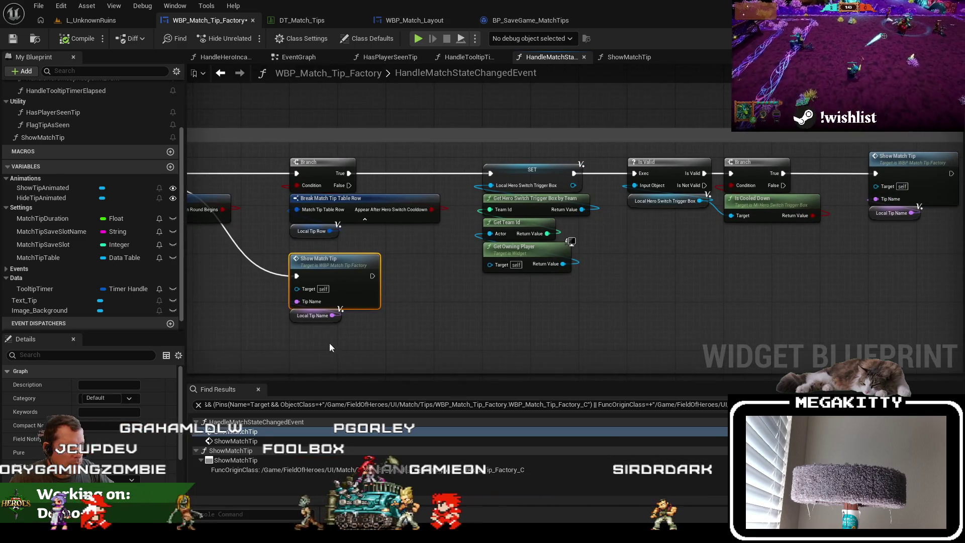
mouse_move(381, 348)
left_mouse_down()
mouse_move(527, 340)
mouse_move(395, 338)
mouse_move(461, 315)
mouse_move(364, 328)
mouse_move(319, 319)
mouse_move(519, 317)
left_mouse_up()
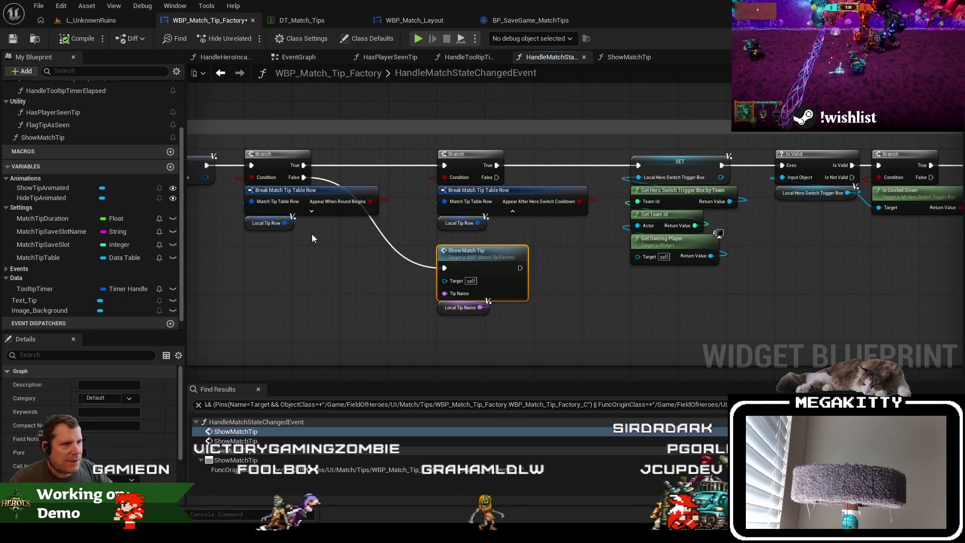
left_click_drag(429, 243, 368, 250)
left_click_drag(250, 174, 389, 182)
scroll(340, 252, "down", 3)
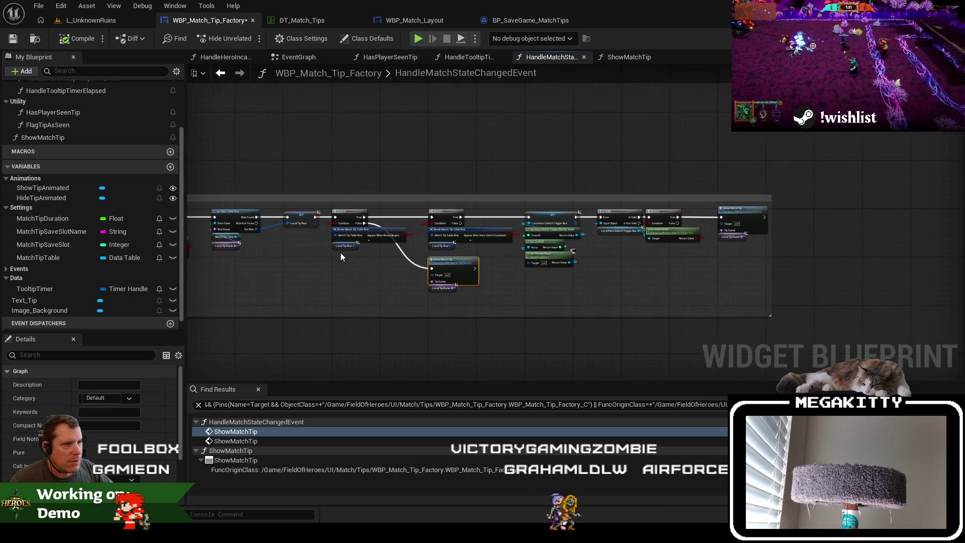
mouse_move(429, 232)
left_mouse_down()
mouse_move(329, 230)
mouse_move(440, 213)
left_mouse_up()
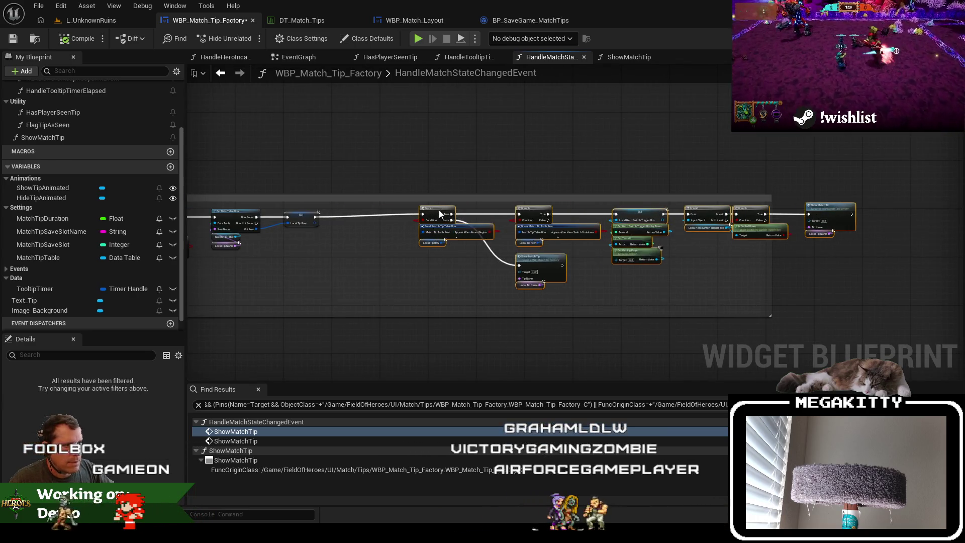
scroll(329, 216, "up", 2)
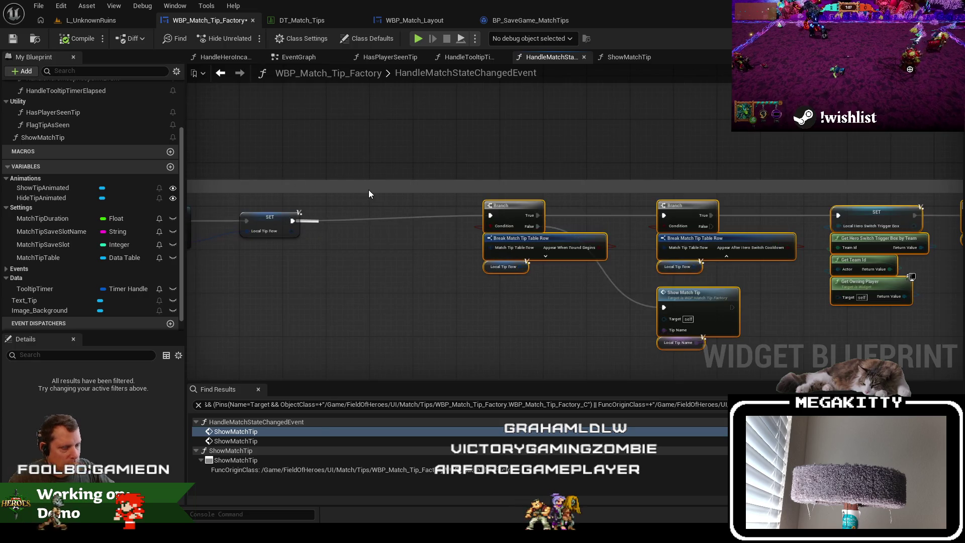
left_click_drag(319, 221, 321, 224)
Insert a Sequence node after SET and move the Branch chain back beside it
type("sequnce")
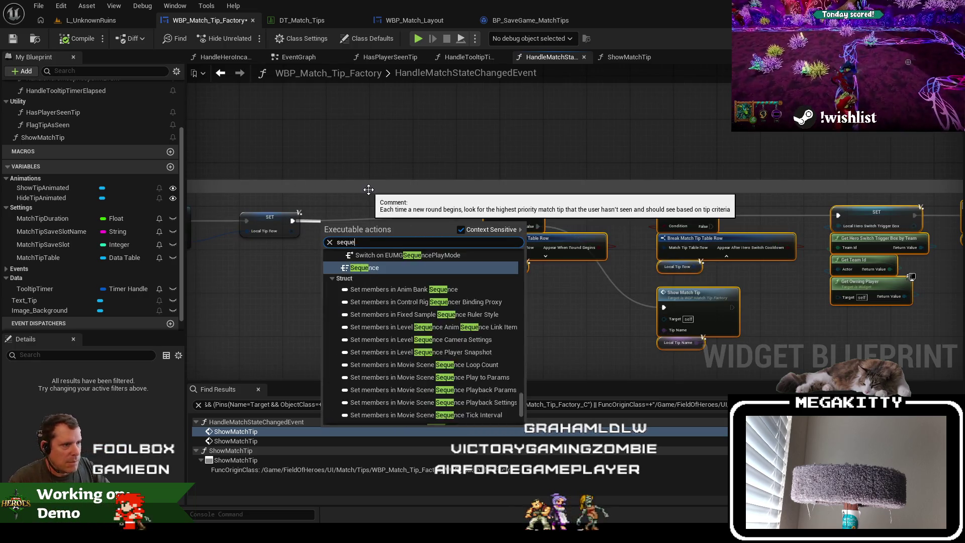
key("Return")
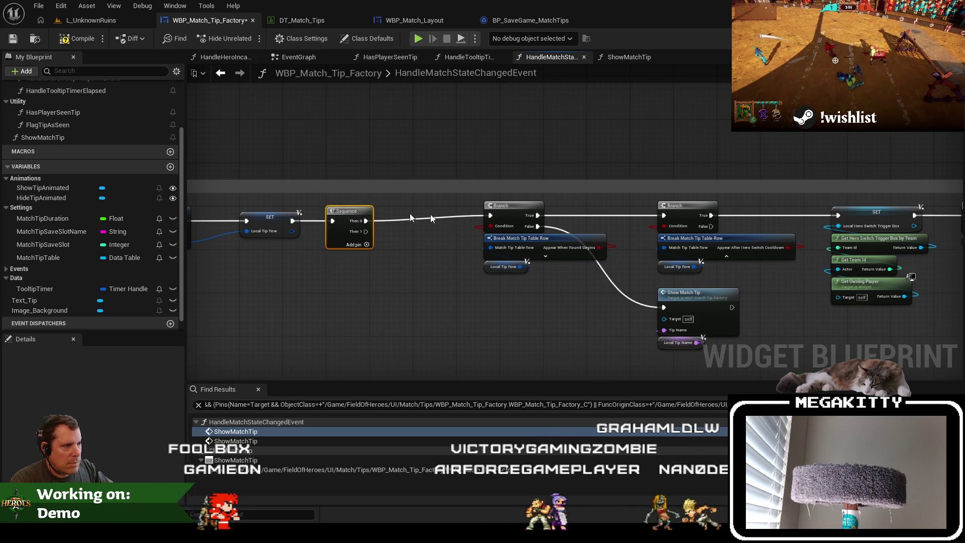
scroll(365, 215, "down", 5)
left_click_drag(369, 196, 717, 268)
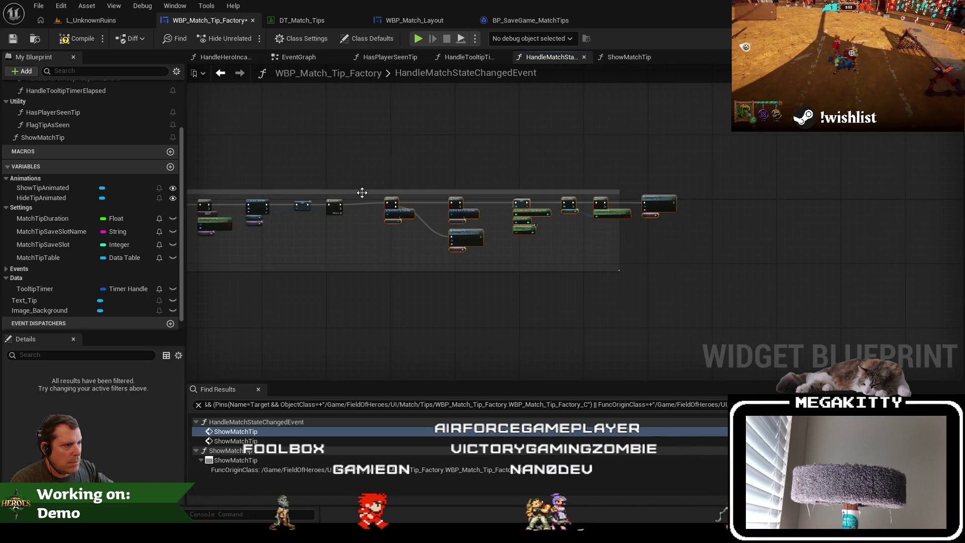
scroll(408, 209, "up", 5)
left_click_drag(477, 214, 398, 220)
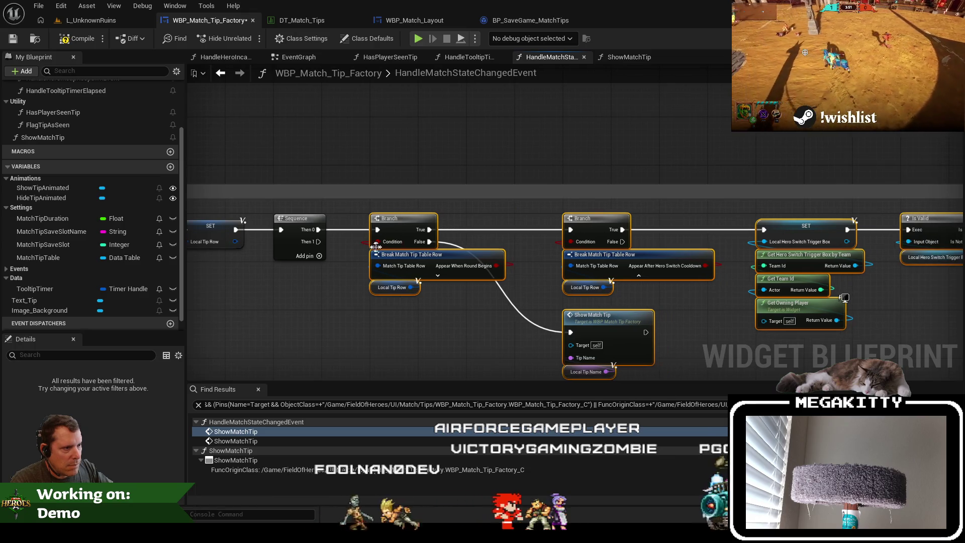
Add a Return Node off the Sequence's Then 1 pin
mouse_move(317, 241)
left_mouse_down()
mouse_move(379, 330)
mouse_move(396, 318)
left_mouse_up()
type("return nod")
key("Return")
scroll(502, 241, "down", 3)
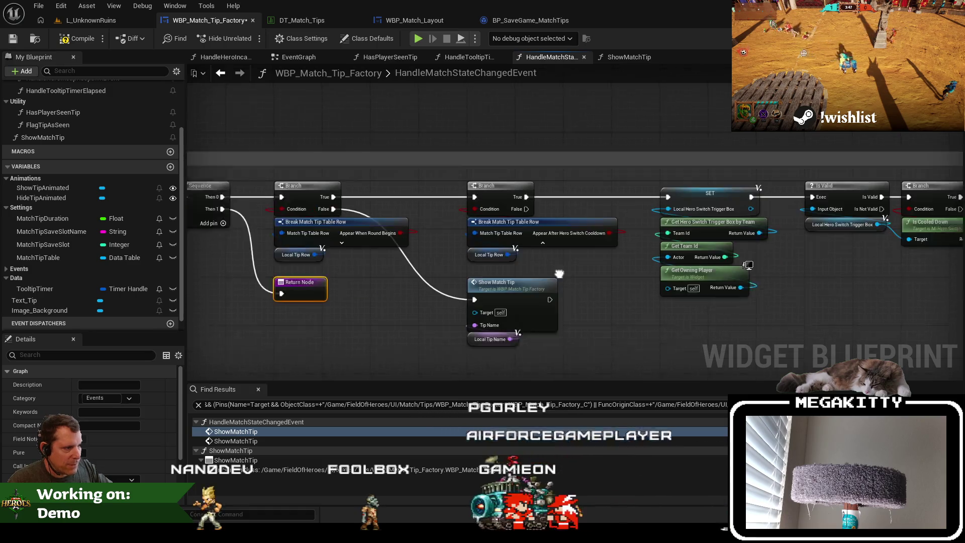
mouse_move(838, 228)
left_mouse_down()
mouse_move(771, 230)
mouse_move(811, 240)
left_mouse_up()
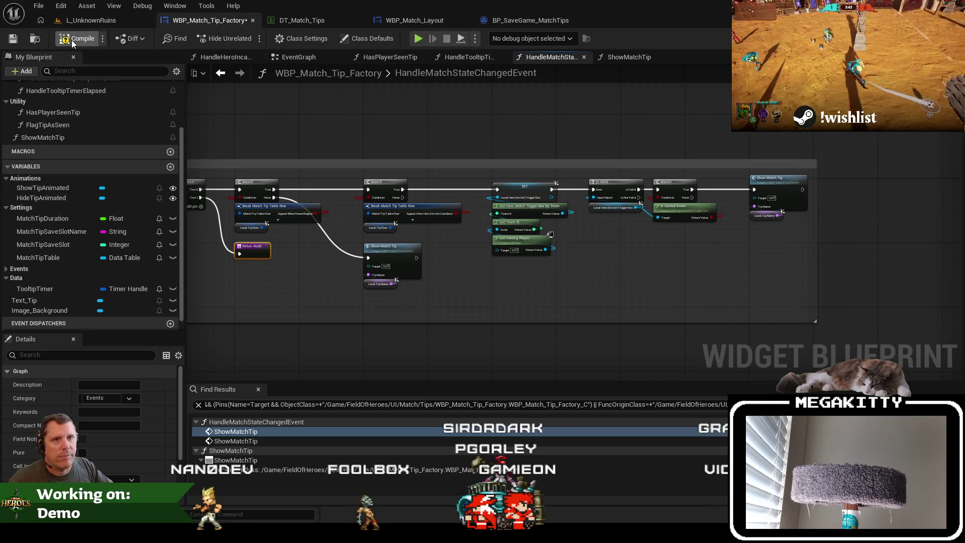
Compile and save, then play-test a match from hero select and stop the session
left_click(11, 45)
left_click(79, 23)
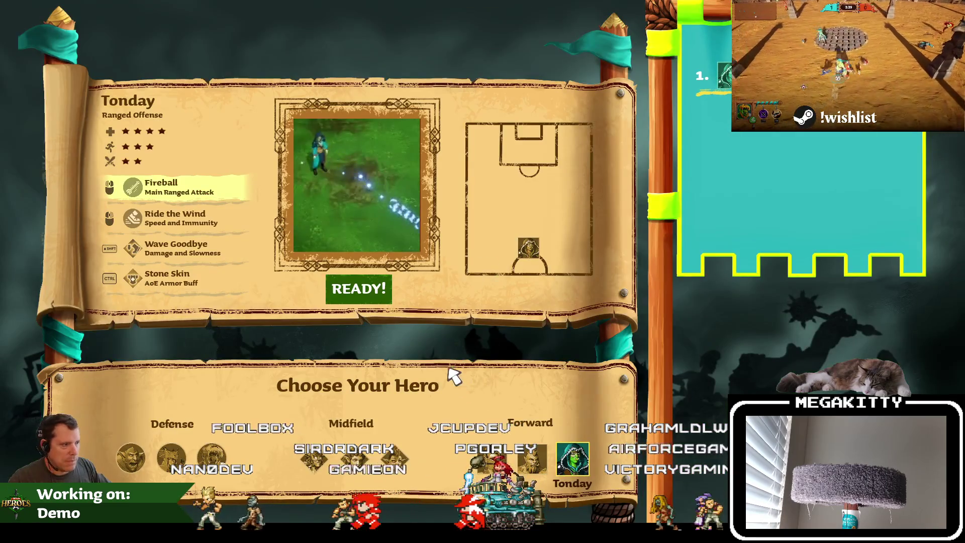
left_click(369, 297)
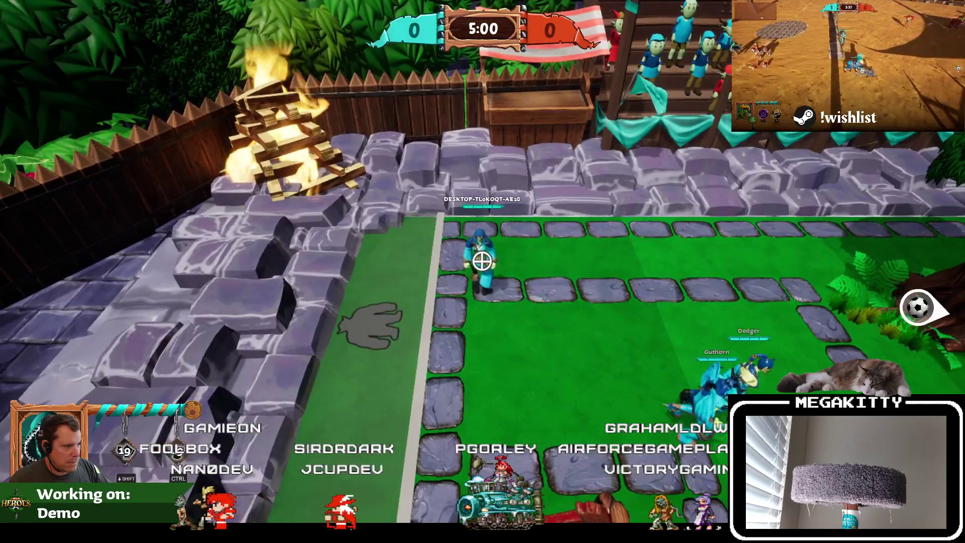
key("Escape")
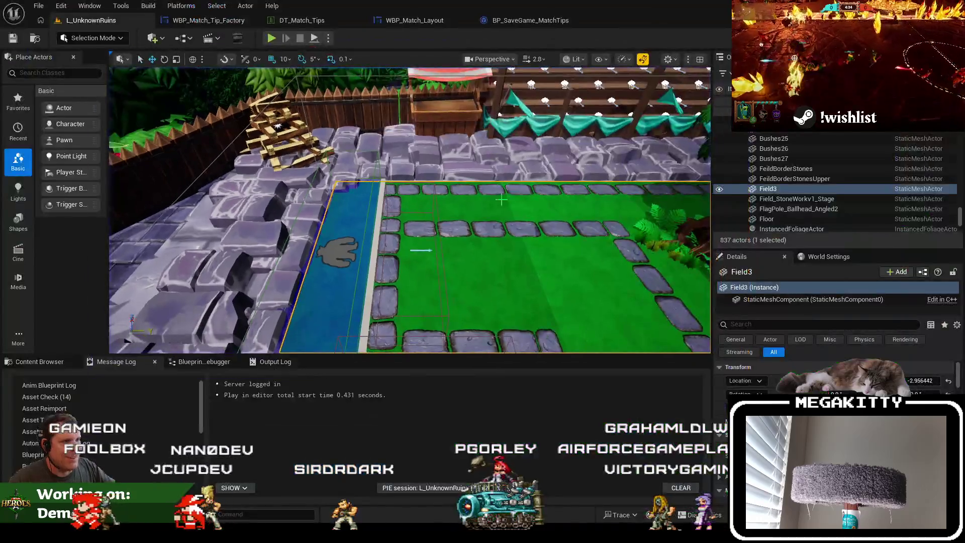
left_click(228, 18)
Add a breakpoint on the Show Match Tip call after the Sequence
left_click_drag(337, 146, 468, 167)
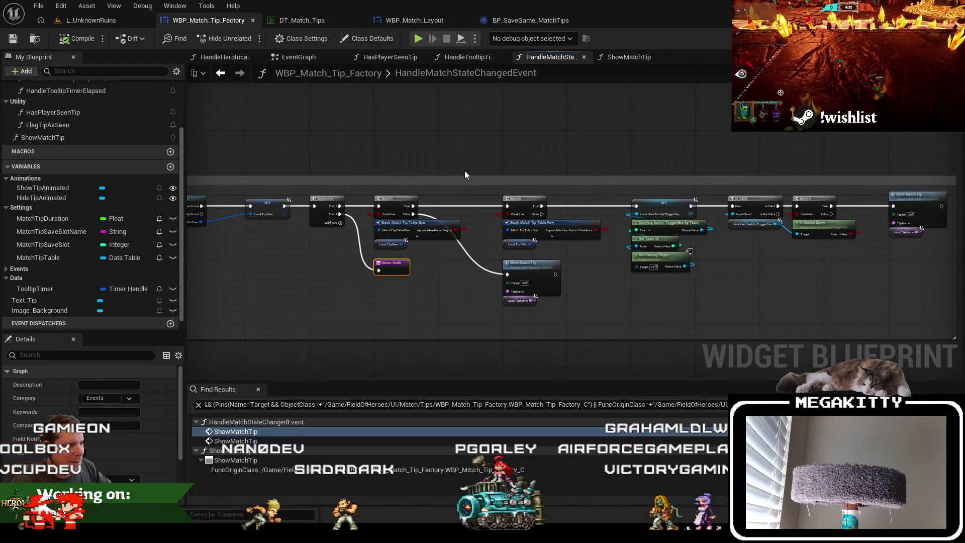
left_click(326, 199)
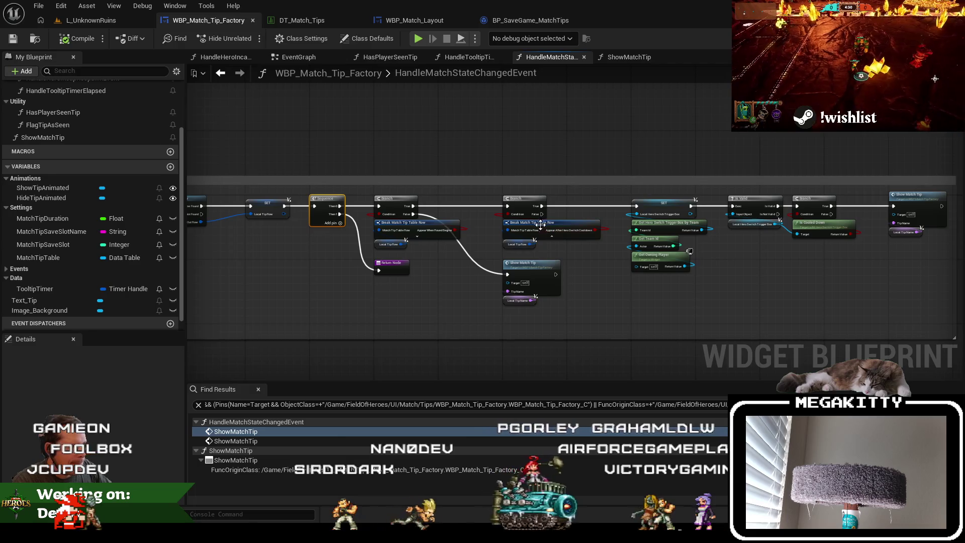
scroll(449, 255, "up", 2)
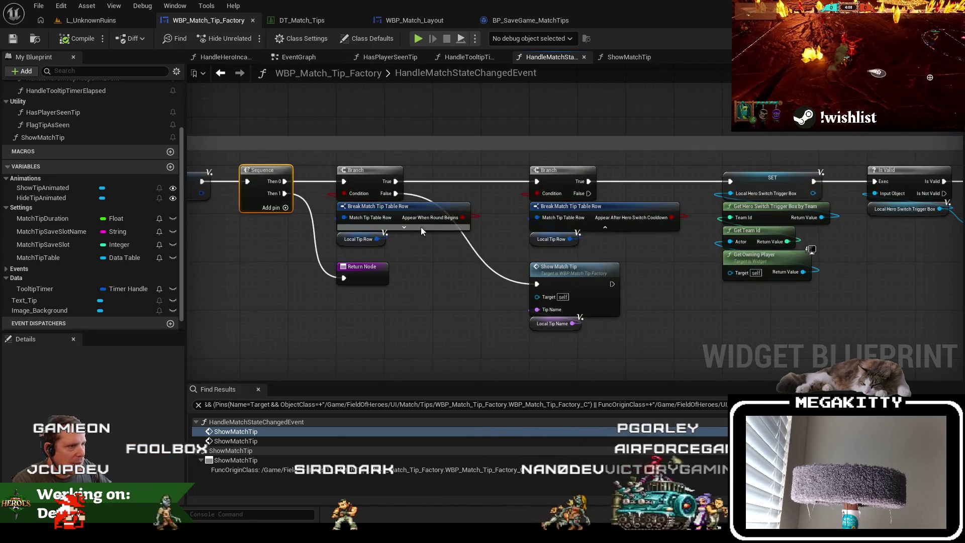
left_click(578, 272)
key("F9")
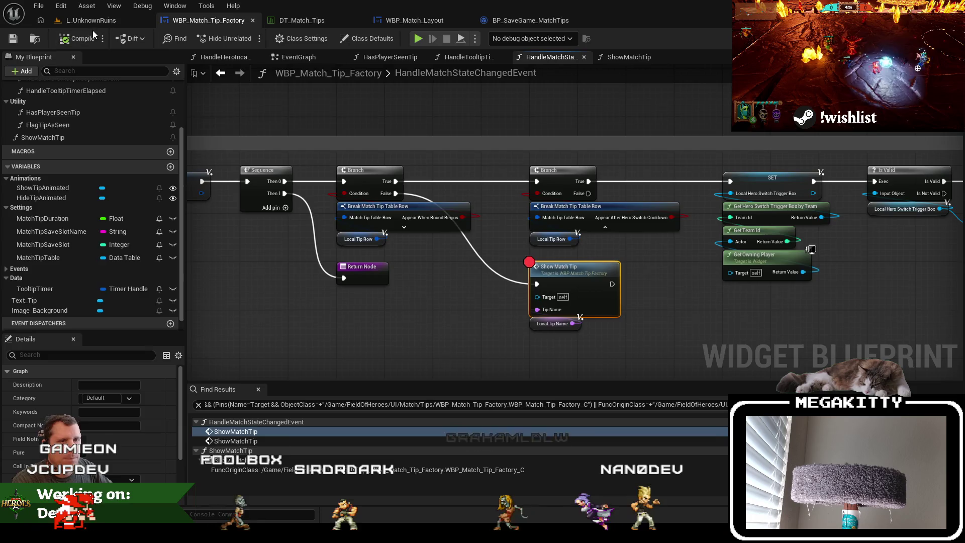
Play the level again and start the match with a chosen hero
left_click(91, 20)
left_click(271, 41)
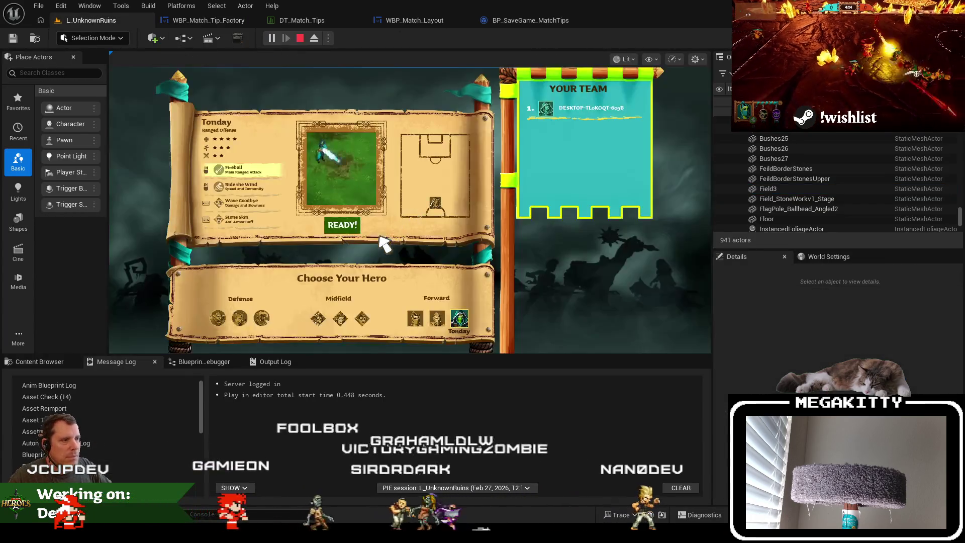
left_click(340, 224)
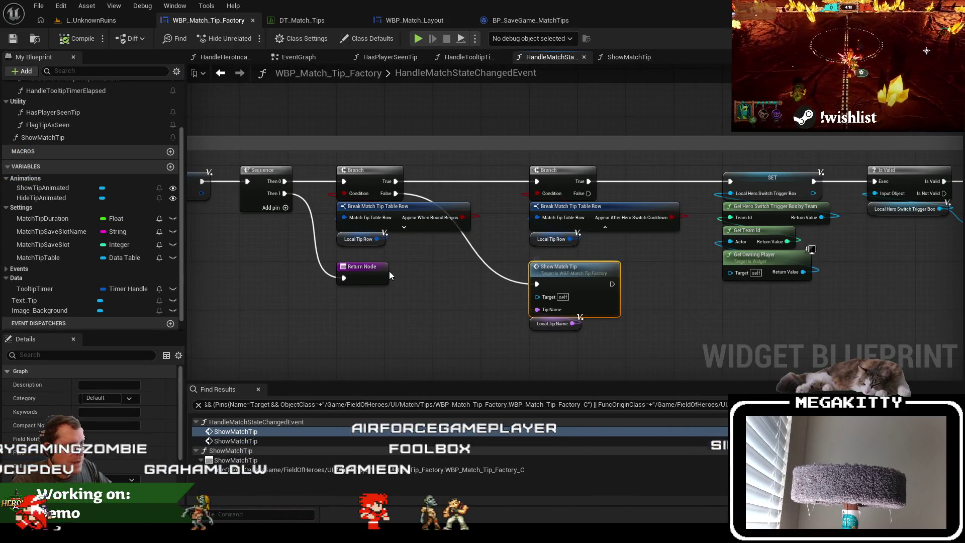
Clear the Show Match Tip breakpoint and find references to HasPlayerSeenTip
key("F9")
mouse_move(262, 258)
left_mouse_down()
mouse_move(458, 280)
mouse_move(662, 280)
mouse_move(323, 269)
mouse_move(220, 253)
left_mouse_up()
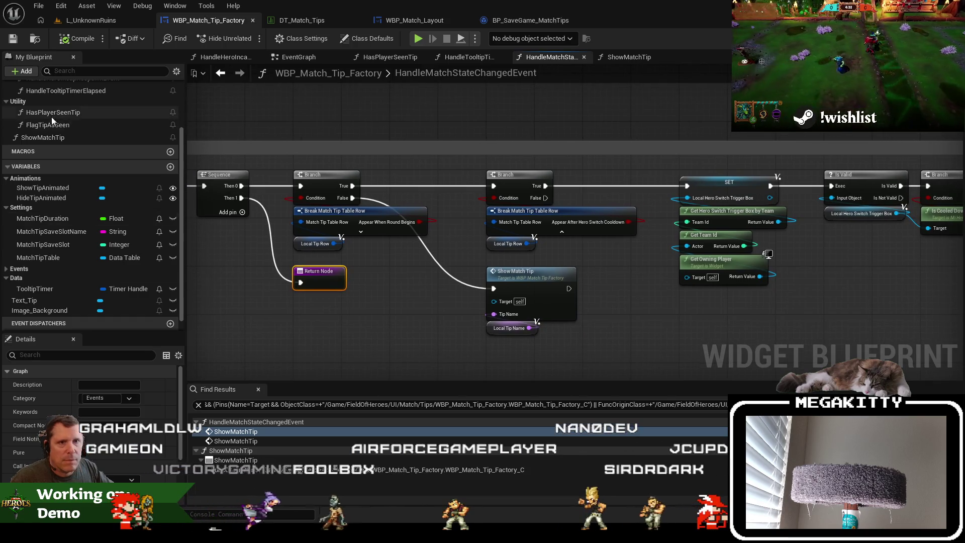
right_click(76, 125)
left_click(71, 112)
right_click(71, 113)
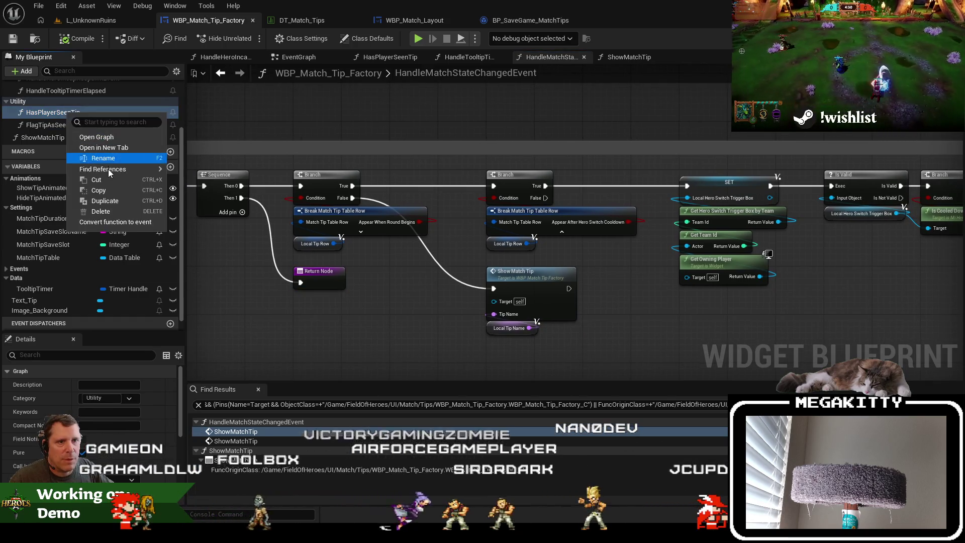
left_click(201, 180)
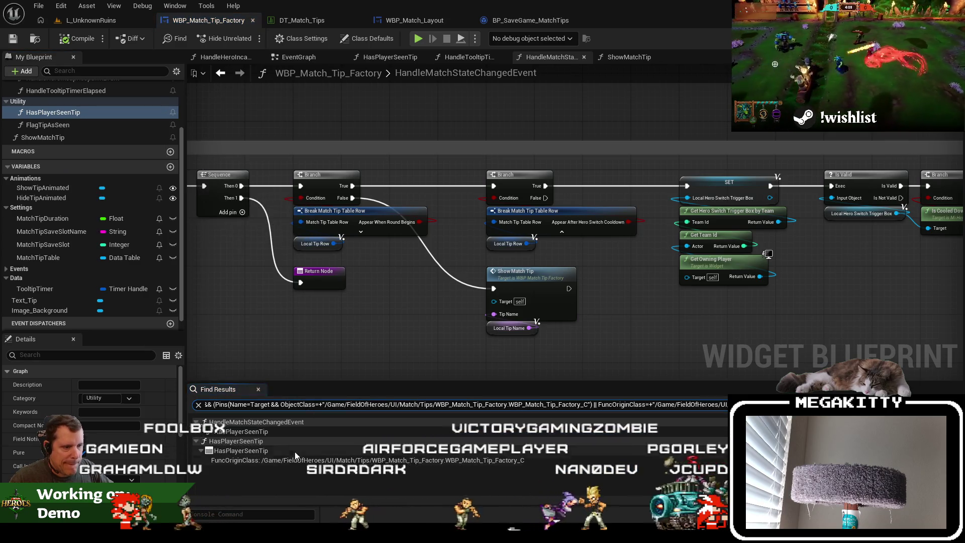
left_click(283, 430)
Put a breakpoint on the SET Local Tip Row node
mouse_move(734, 281)
left_mouse_down()
mouse_move(398, 306)
mouse_move(429, 312)
mouse_move(248, 313)
left_mouse_up()
left_click(403, 178)
key("F9")
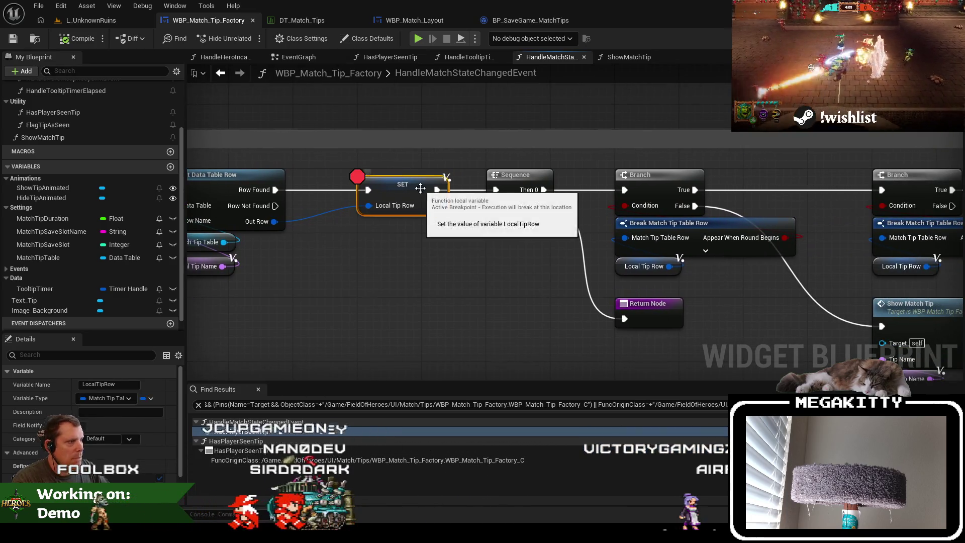
left_click_drag(455, 297, 311, 274)
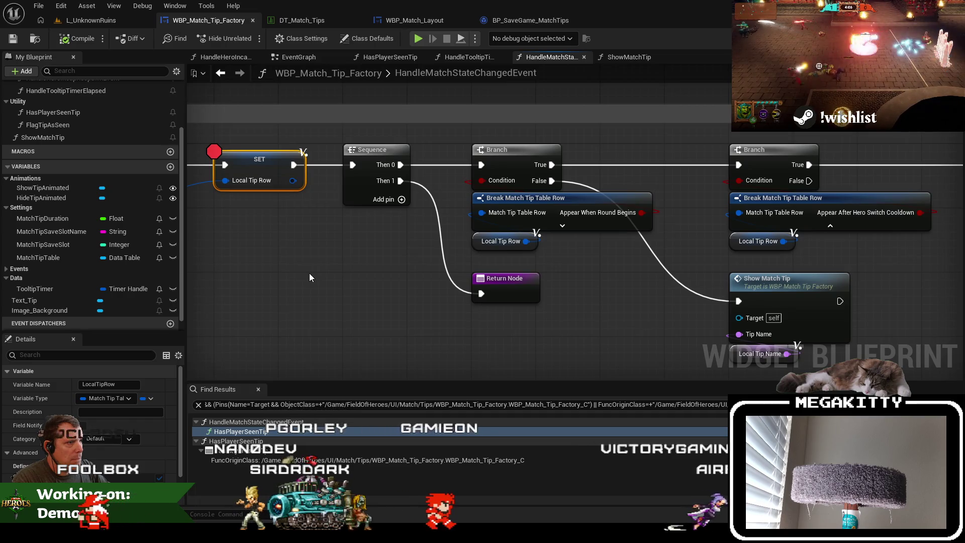
key("alt+p")
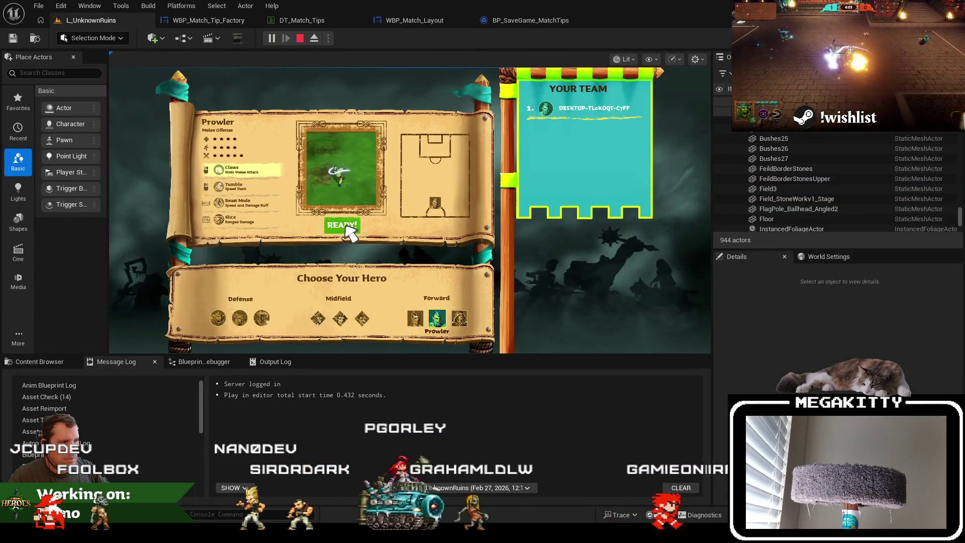
left_click(342, 225)
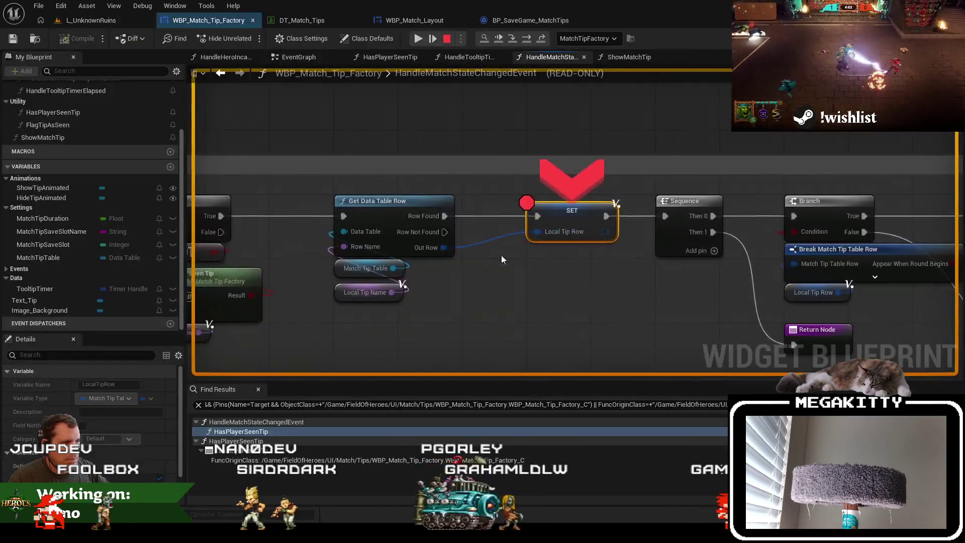
key("F10")
key("F10")
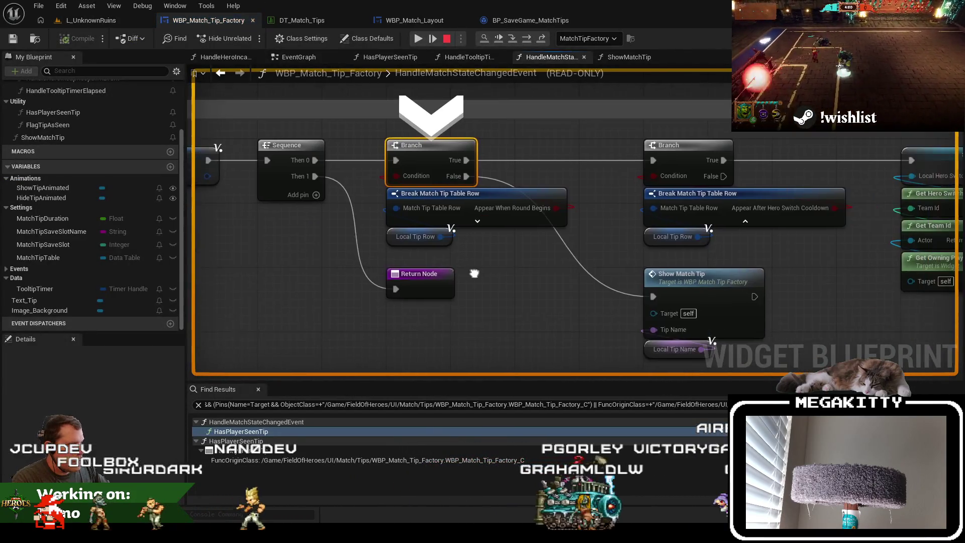
key("F10")
key("F10")
key("F10")
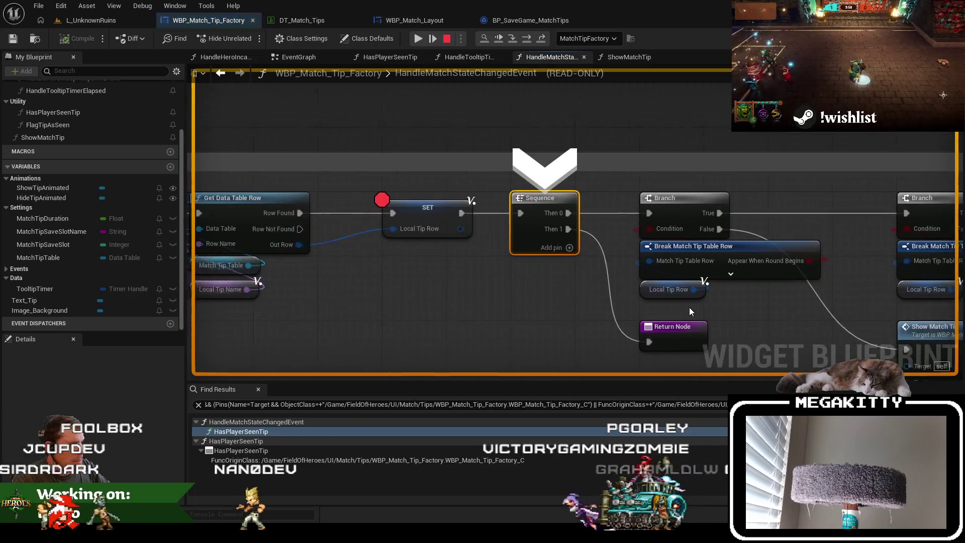
key("F10")
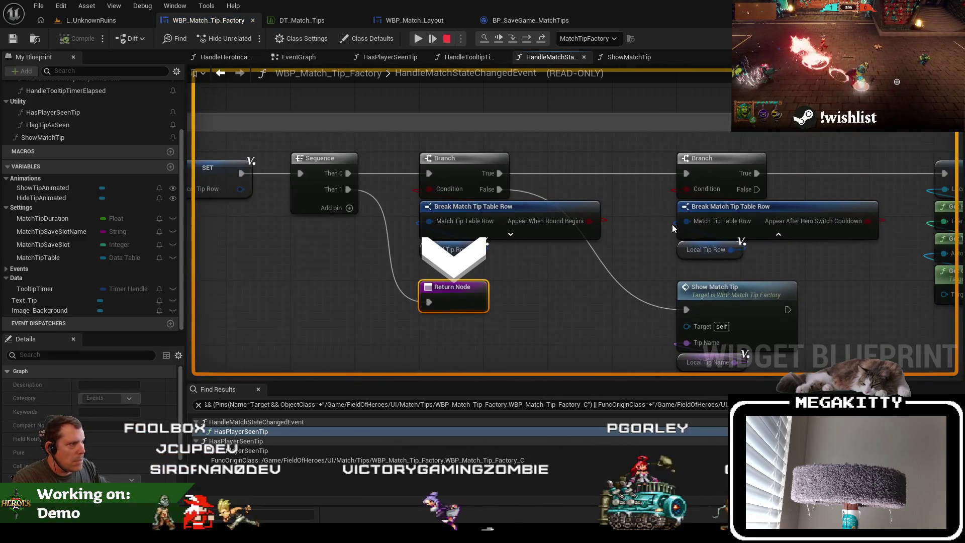
left_click_drag(579, 227, 548, 228)
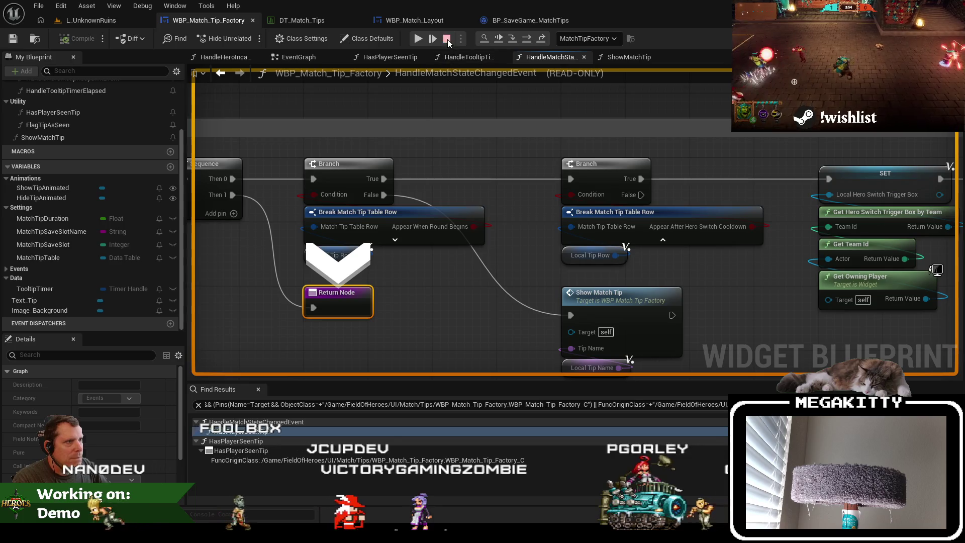
left_click(447, 38)
mouse_move(744, 316)
left_mouse_down()
mouse_move(645, 298)
mouse_move(665, 292)
left_mouse_up()
mouse_move(387, 286)
left_mouse_down()
mouse_move(414, 290)
mouse_move(358, 299)
mouse_move(720, 297)
left_mouse_up()
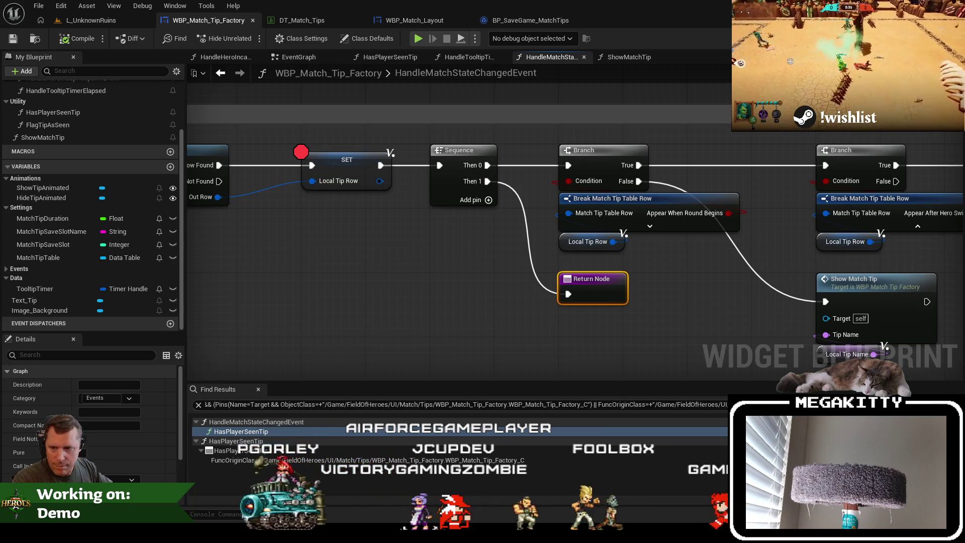
Connect Show Match Tip to the Return Node and place them side by side
left_click_drag(620, 362, 474, 337)
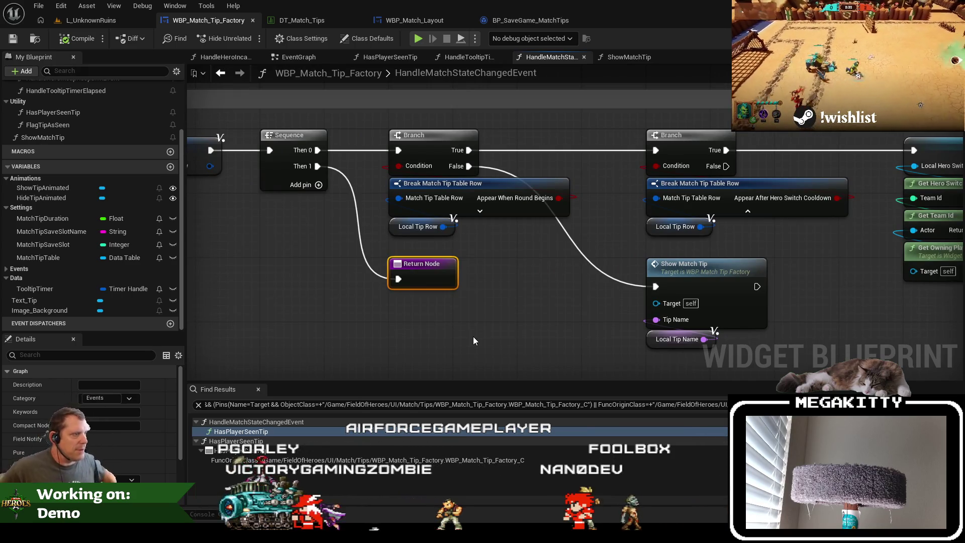
left_click_drag(602, 306, 463, 299)
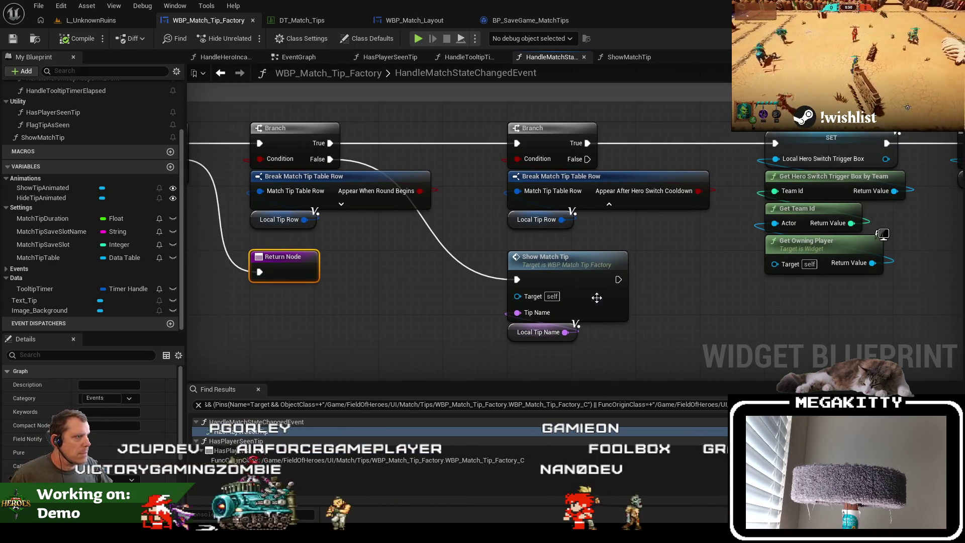
scroll(678, 296, "down", 1)
mouse_move(678, 297)
left_mouse_down()
mouse_move(590, 265)
mouse_move(383, 268)
mouse_move(793, 299)
mouse_move(541, 303)
mouse_move(566, 318)
left_mouse_up()
left_click_drag(505, 267, 548, 316)
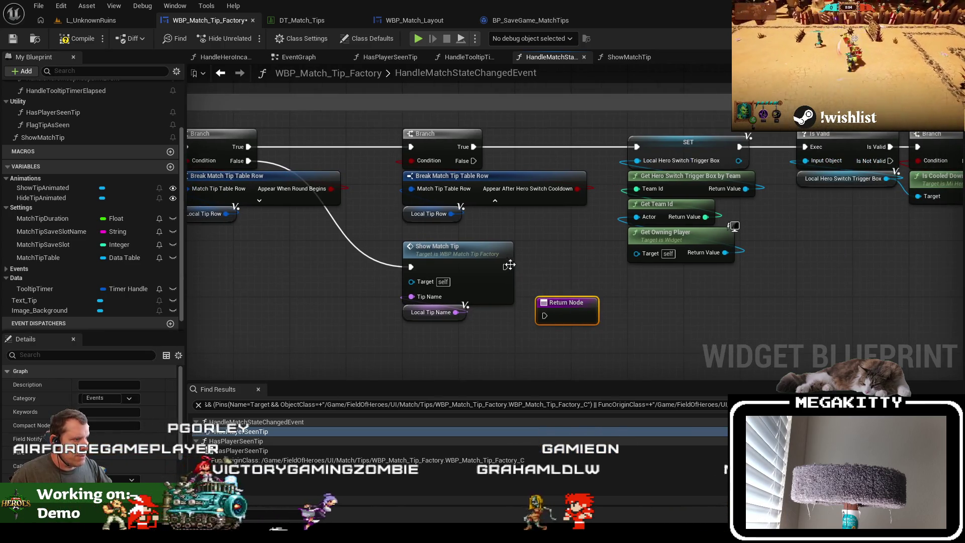
left_click_drag(436, 260, 436, 321)
mouse_move(592, 307)
left_mouse_down()
mouse_move(628, 314)
mouse_move(534, 284)
left_mouse_up()
Delete the Sequence node and wire SET directly into the first Branch
mouse_move(350, 127)
left_mouse_down()
mouse_move(642, 140)
mouse_move(837, 172)
left_mouse_up()
left_click(374, 150)
key("Delete")
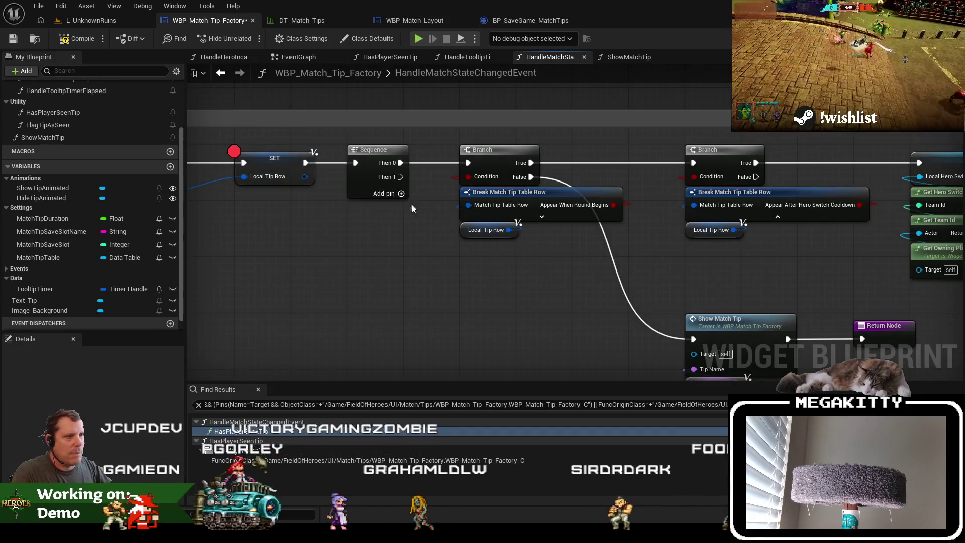
mouse_move(305, 162)
left_mouse_down()
mouse_move(324, 158)
mouse_move(347, 176)
mouse_move(465, 164)
left_mouse_up()
Shift the chain closer to SET, end the last Show Match Tip in a Return Node, and save
left_click(274, 166)
scroll(299, 145, "down", 4)
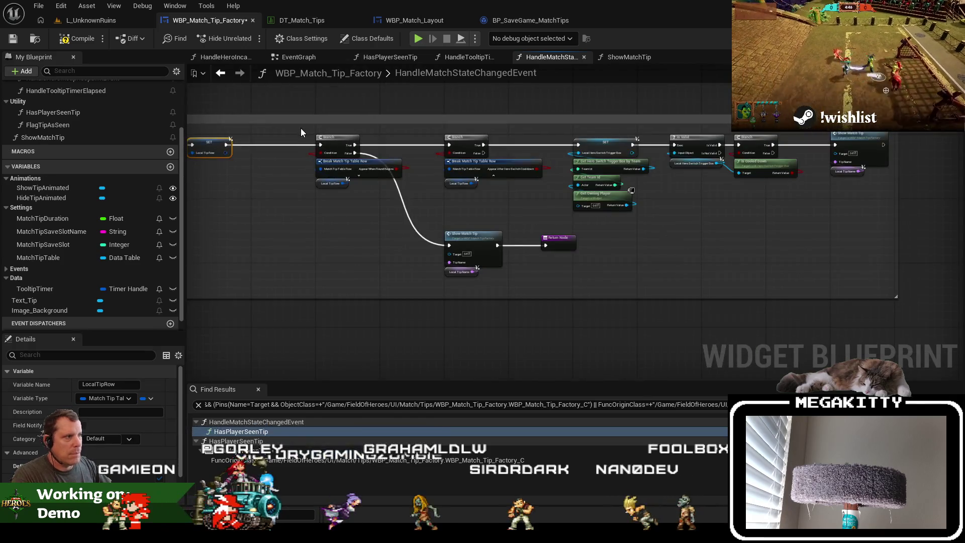
left_click_drag(300, 129, 854, 251)
left_click_drag(305, 144, 281, 145)
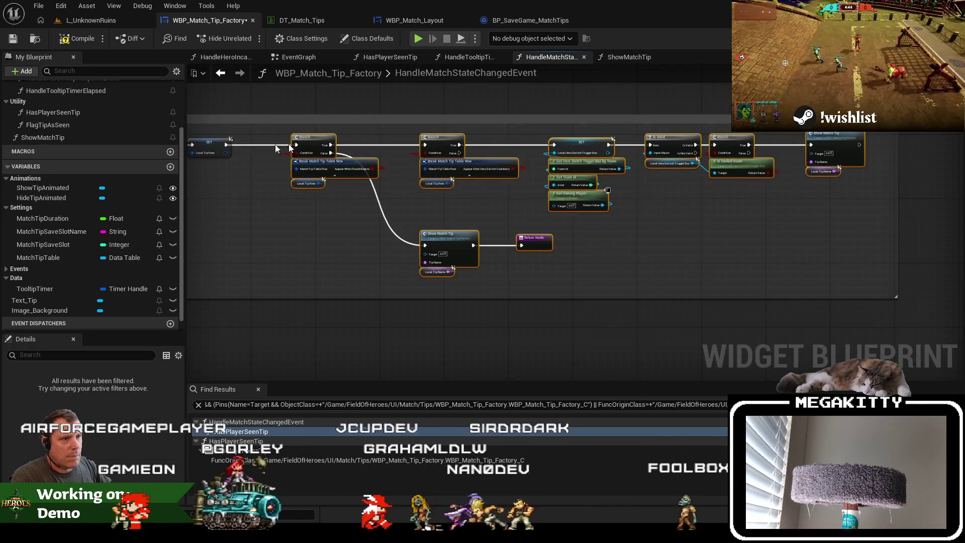
left_click_drag(763, 195, 682, 196)
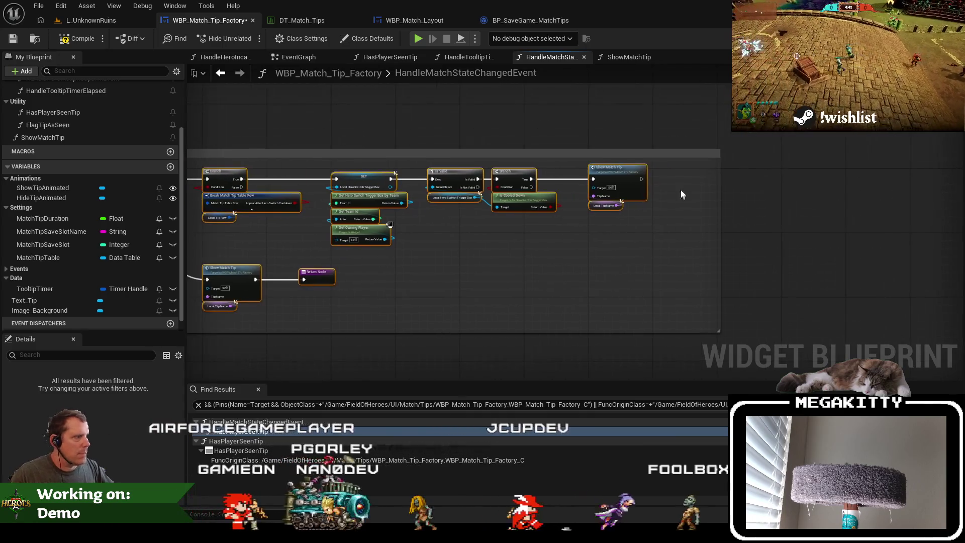
left_click_drag(316, 276, 668, 176)
scroll(666, 176, "up", 2)
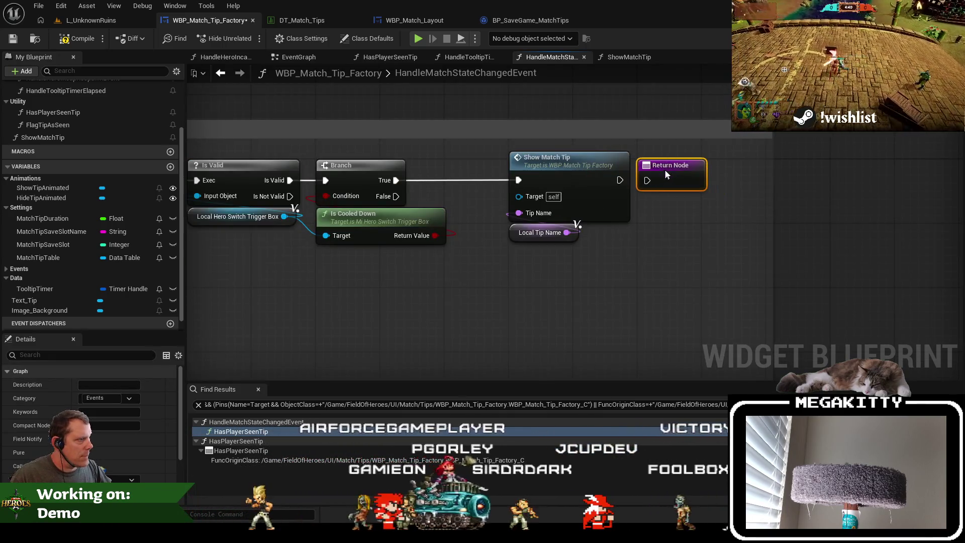
scroll(651, 183, "down", 4)
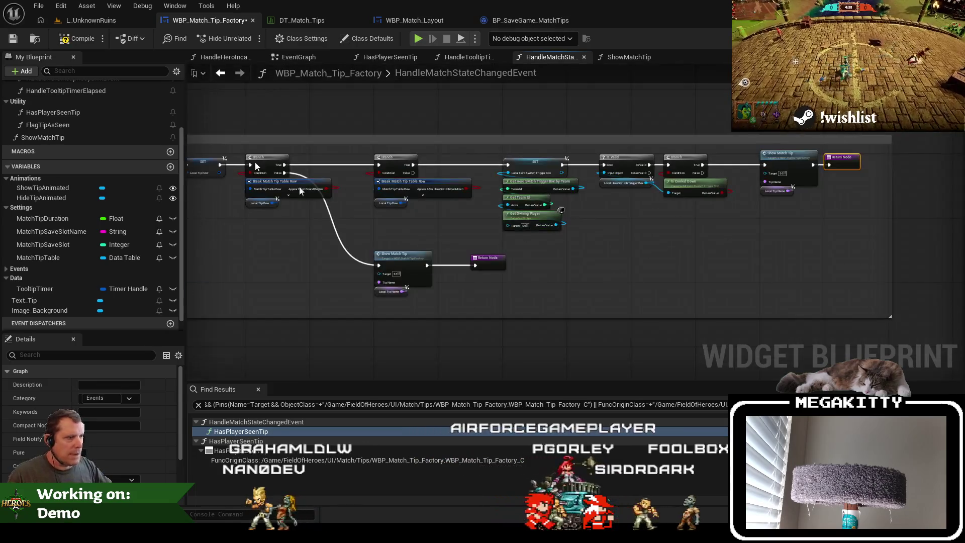
left_click(76, 39)
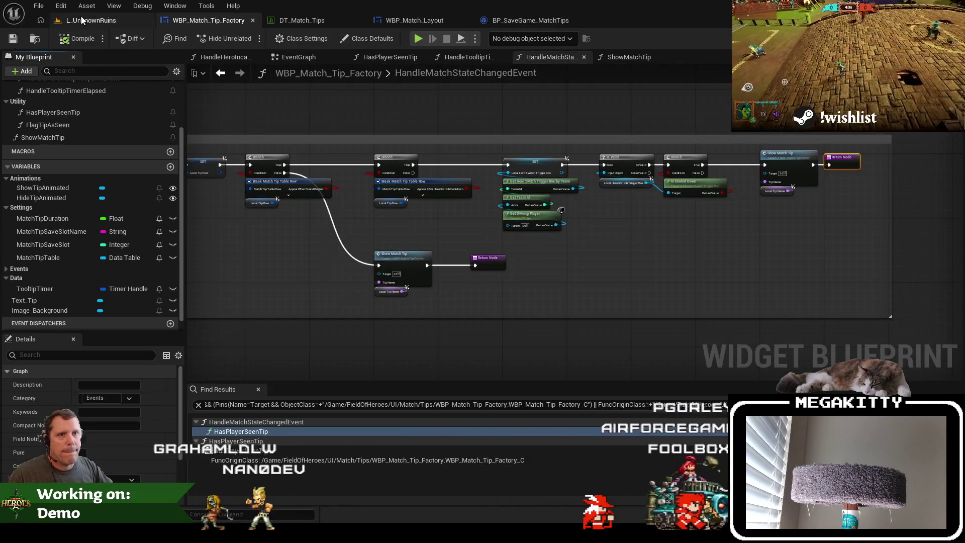
Play L_UnknownRuins, ready up with a hero, and exit back to the editor
left_click(79, 20)
left_click(273, 37)
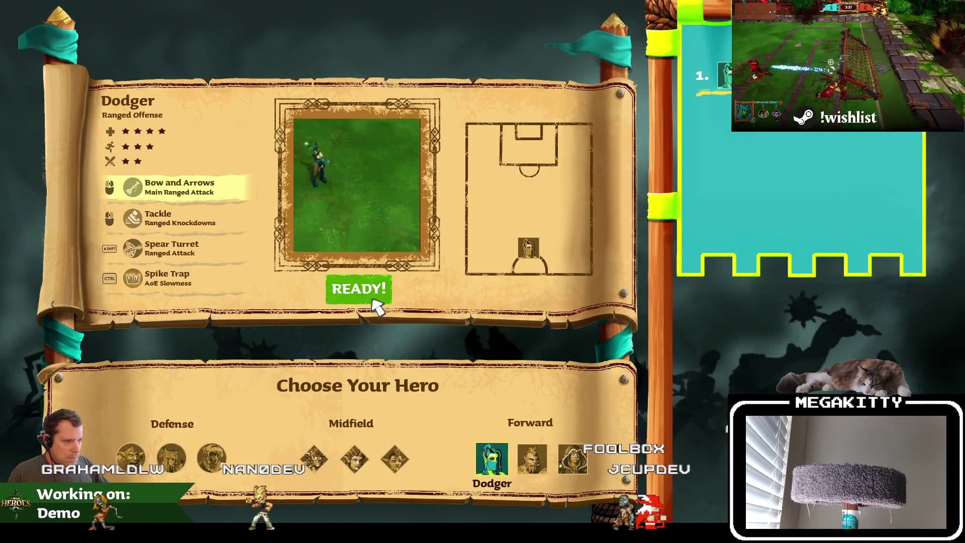
left_click(370, 297)
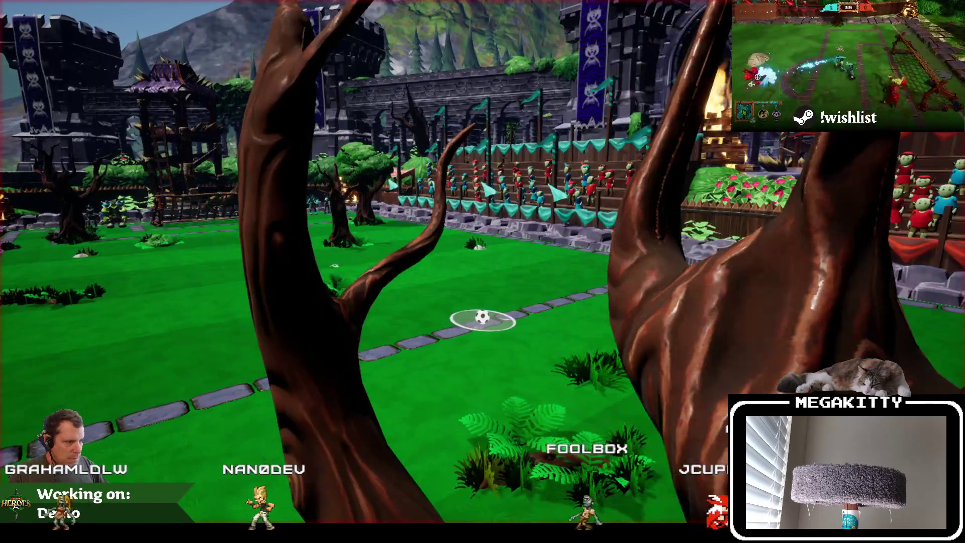
key("Escape")
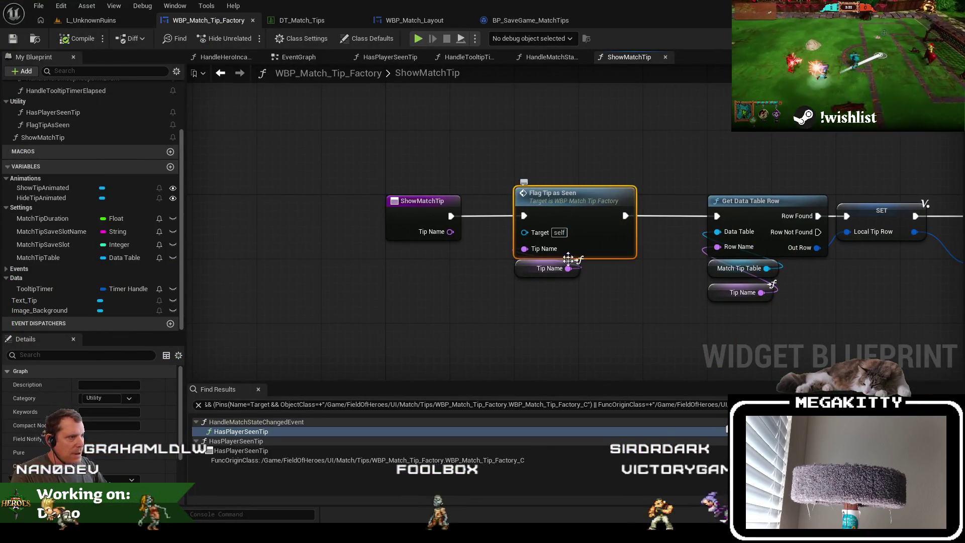
Play again to see the ability-cancel tip banner, then return to WBP_Match_Tip_Factory
left_click(71, 21)
left_click(263, 40)
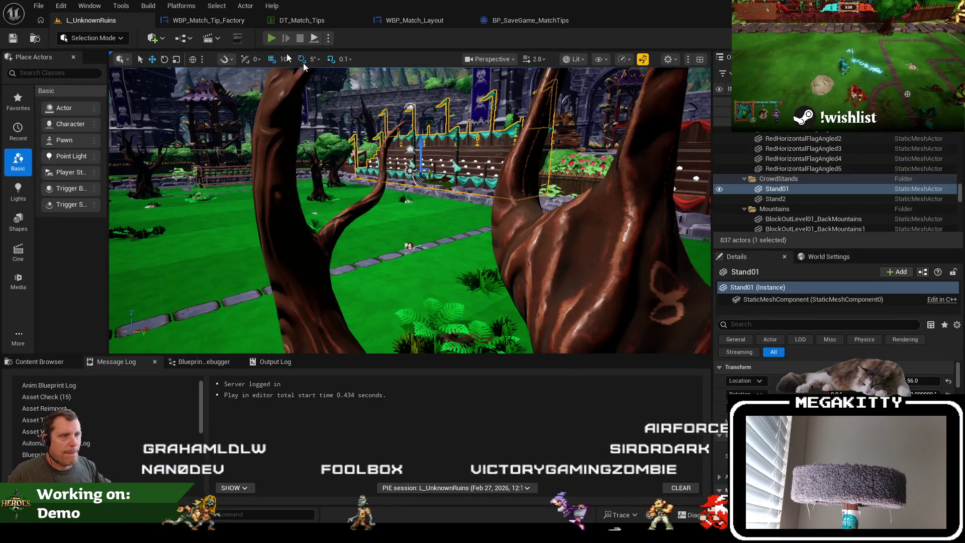
left_click(327, 230)
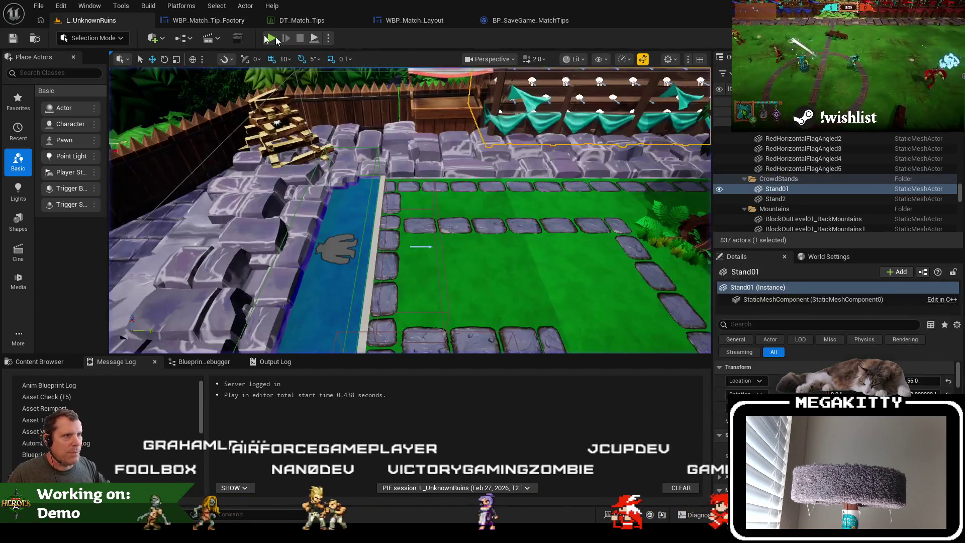
left_click(209, 22)
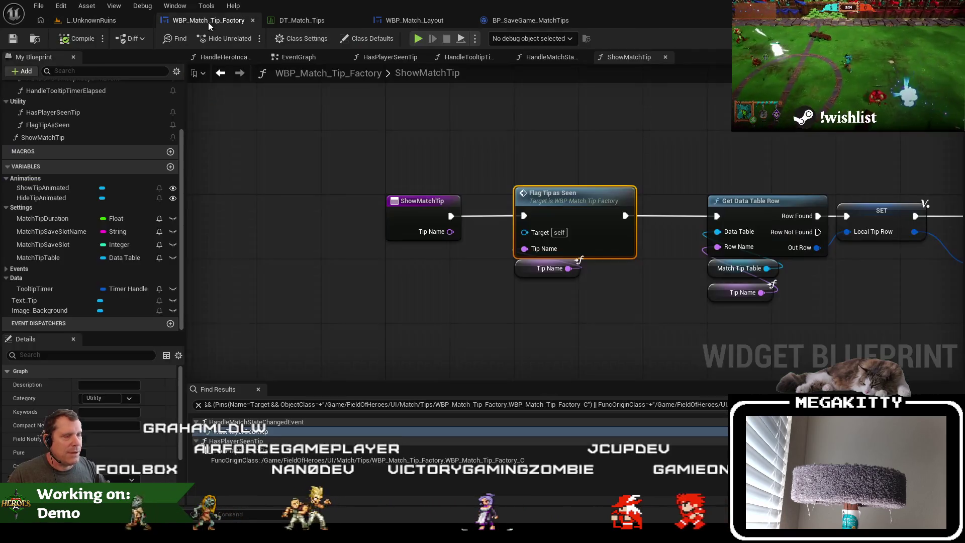
Check a row in the DT_Match_Tips table, then put a breakpoint on the ShowMatchTip entry node
left_click(312, 26)
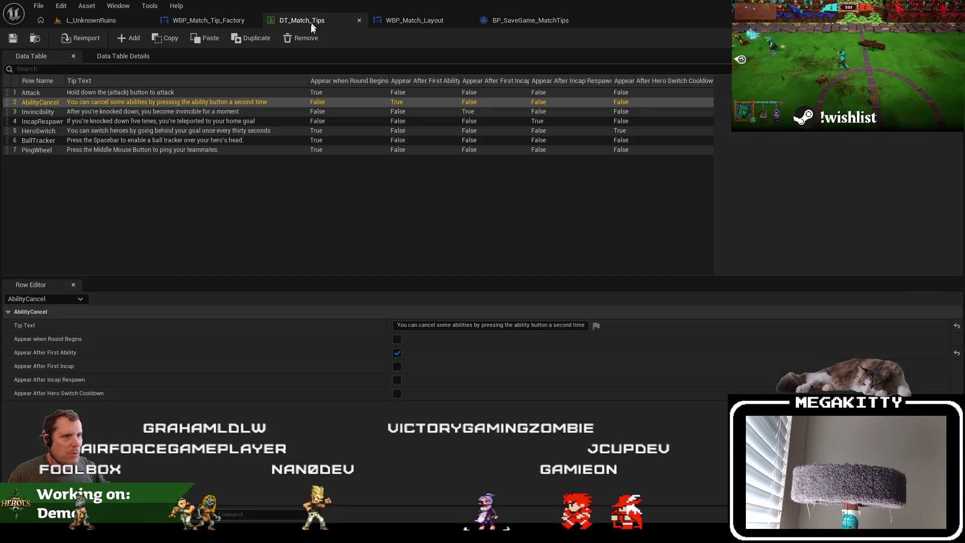
left_click(119, 93)
left_click(209, 21)
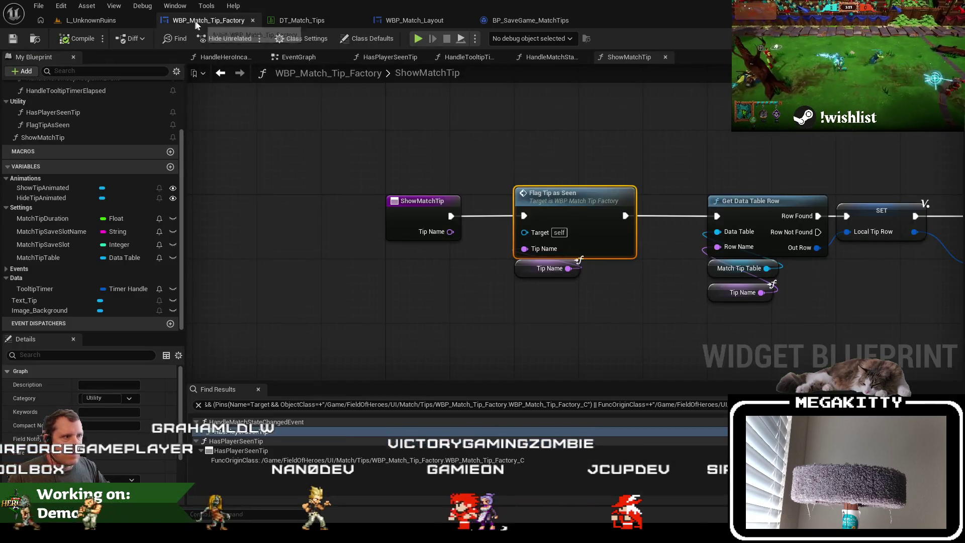
left_click(413, 210)
key("F9")
Play the level, confirm the hero, and continue until the ShowMatchTip breakpoint pauses the graph
left_click(90, 20)
left_click(271, 39)
left_click(352, 226)
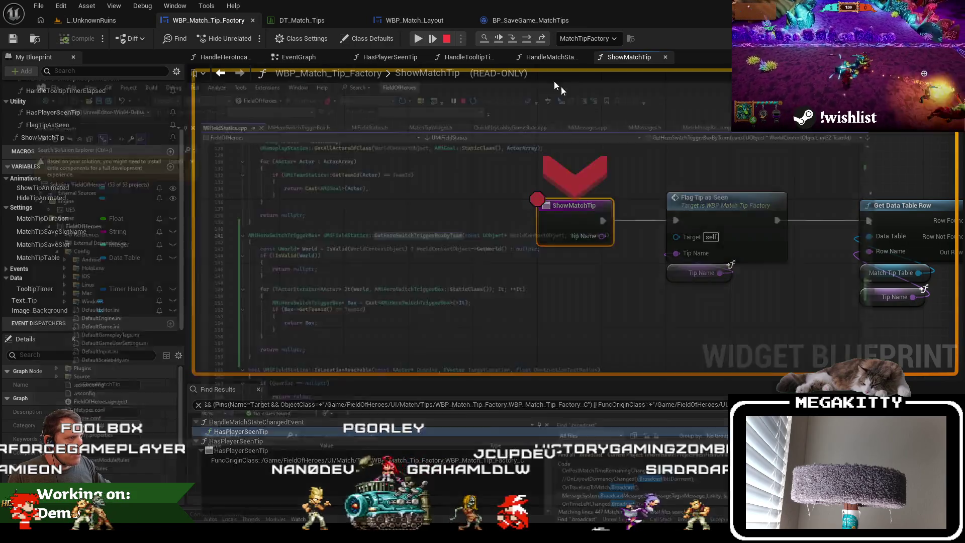
key("F5")
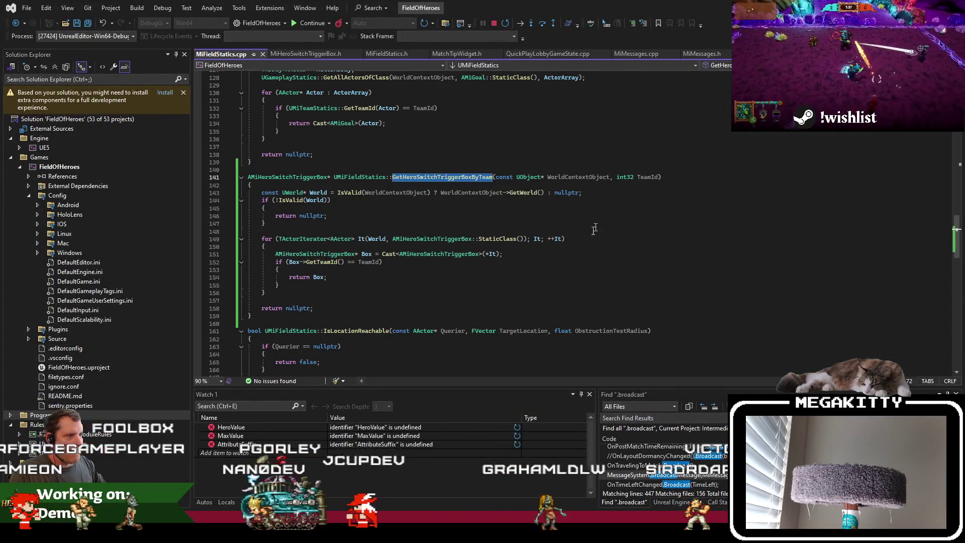
key("F5")
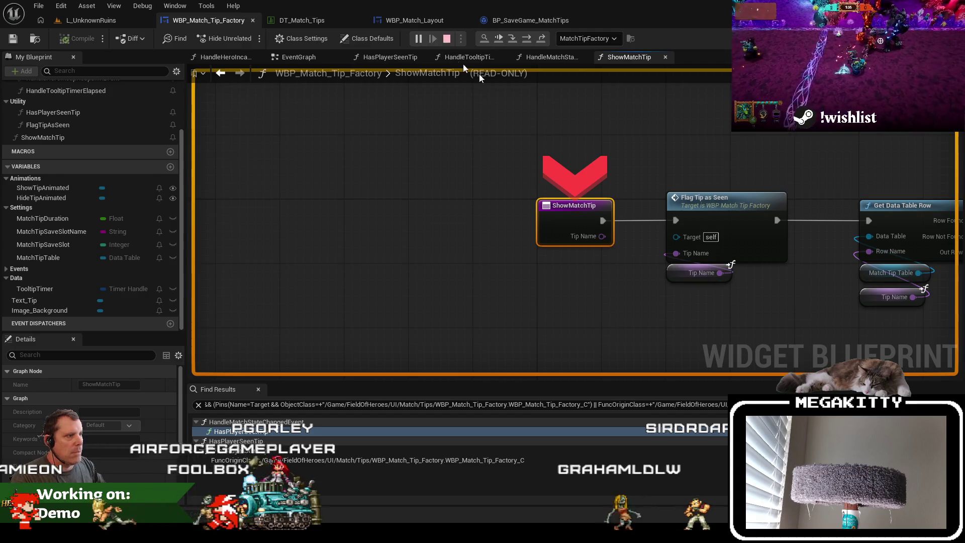
Review the EventGraph and function graphs, close HasPlayerSeenTip and HandleTooltipTimerElapsed, and return to L_UnknownRuins
left_click(321, 57)
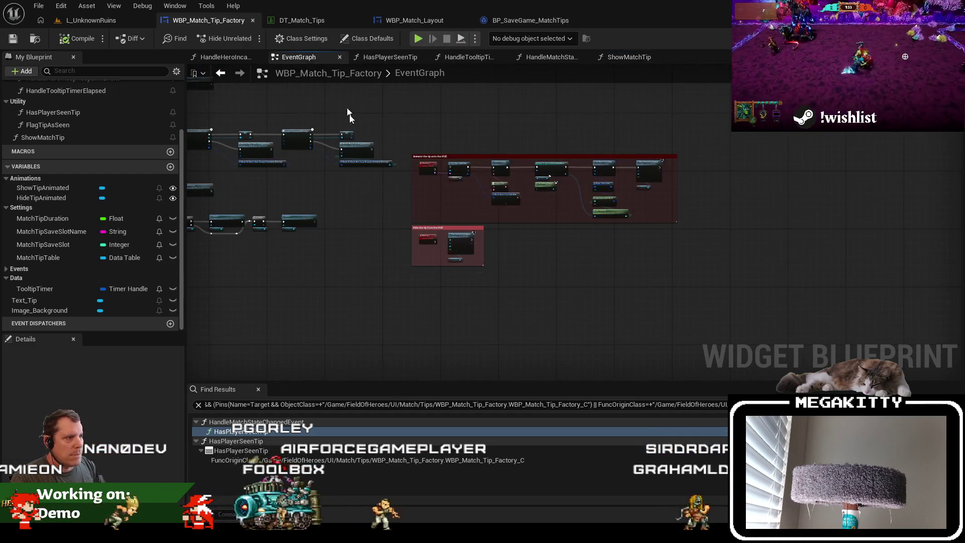
left_click(467, 57)
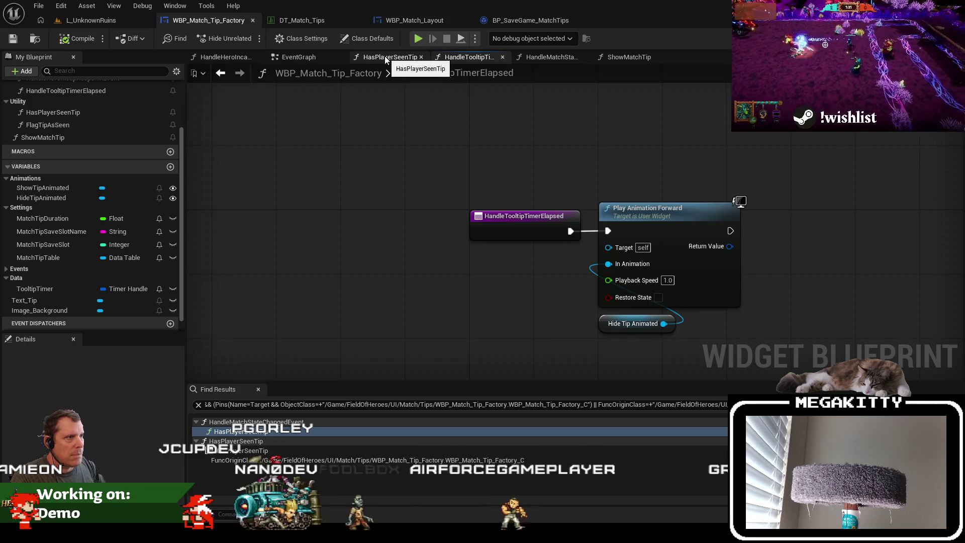
left_click(385, 58)
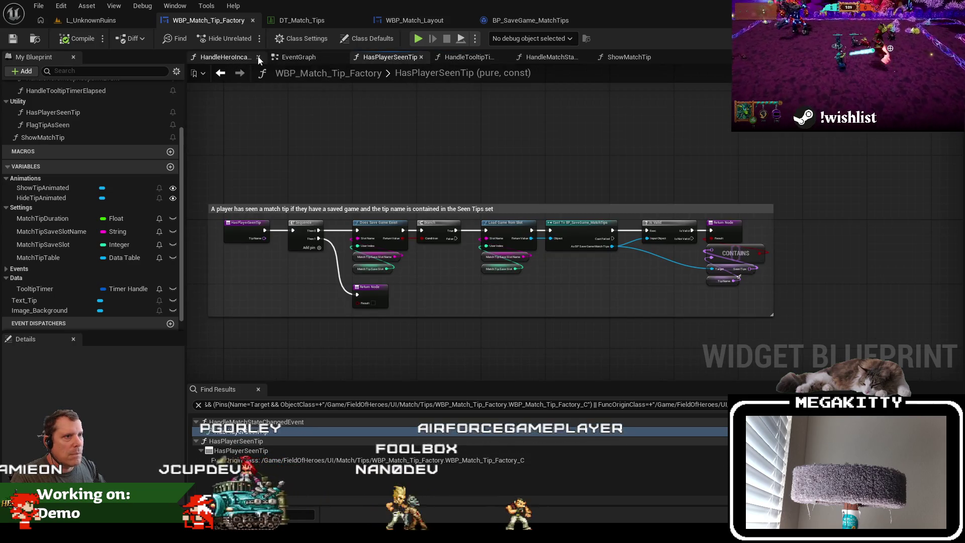
left_click(340, 57)
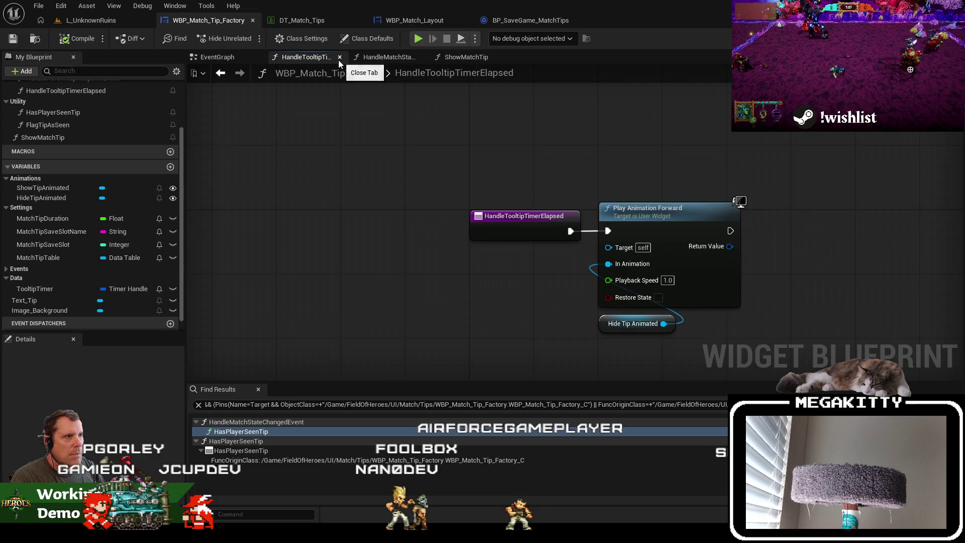
left_click(340, 56)
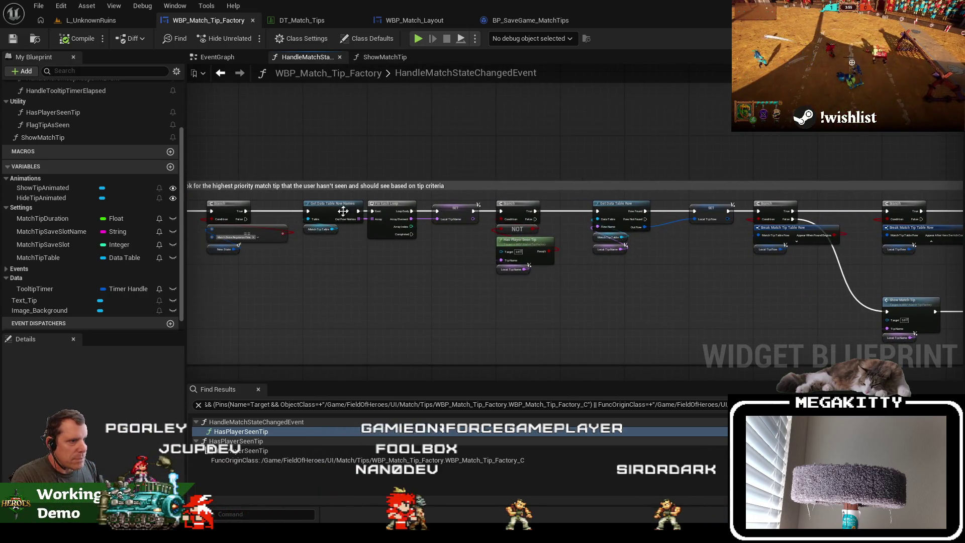
left_click(122, 20)
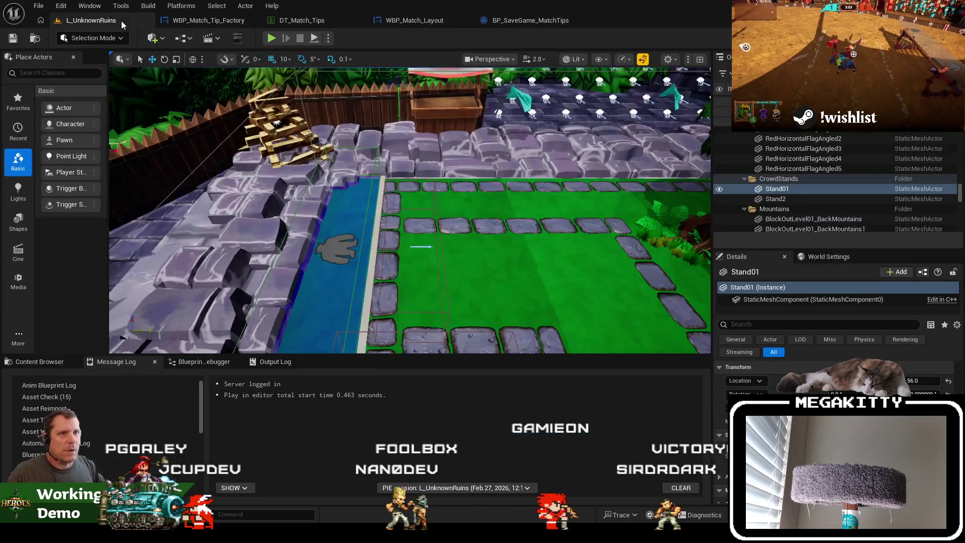
Play to round start with READY!, step over through HandleMatchStateChangedEvent to the second Branch, then stop
left_click(271, 38)
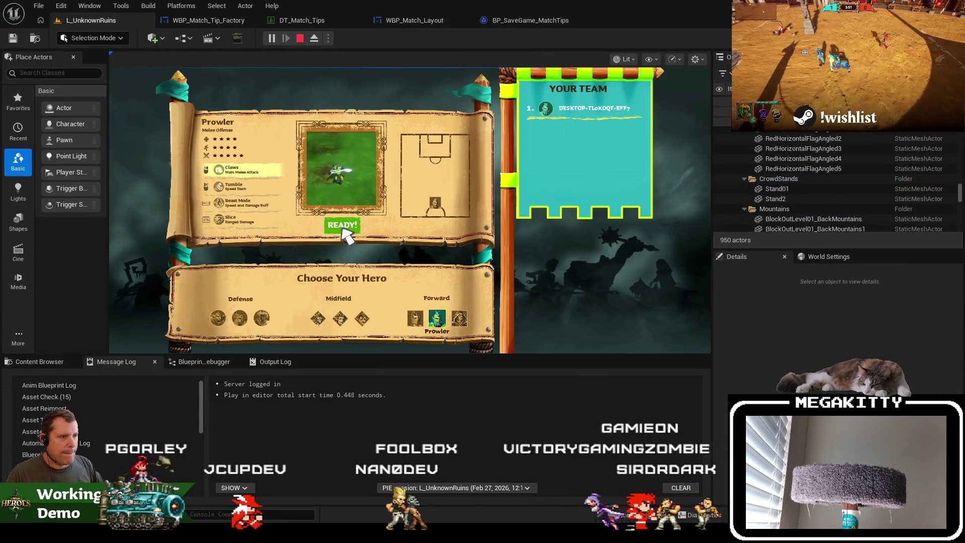
left_click(342, 226)
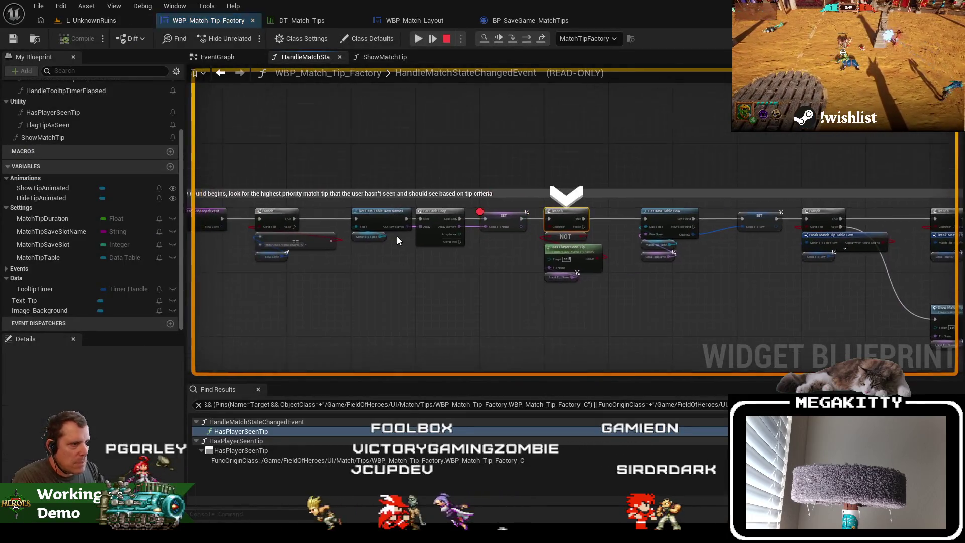
key("F10")
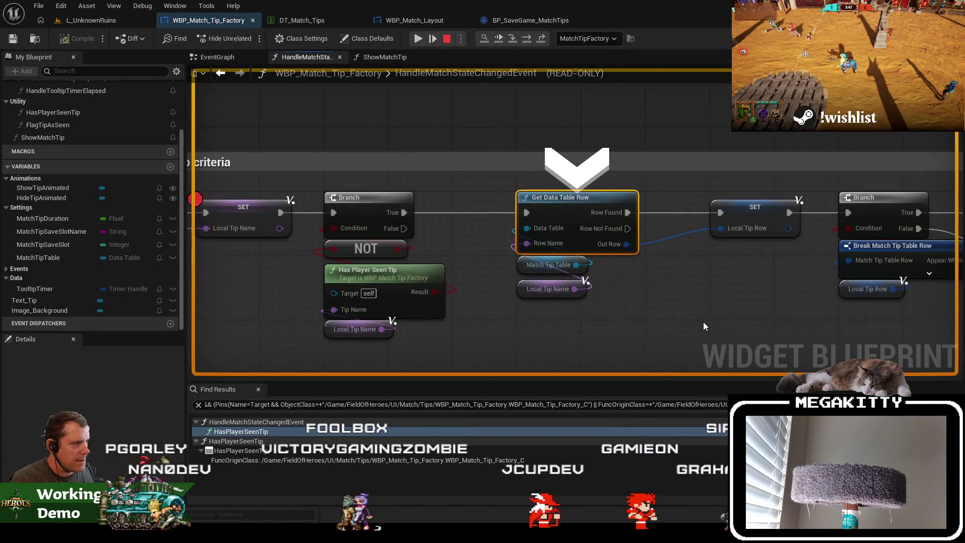
key("F10")
key("F10")
left_click_drag(439, 293, 389, 279)
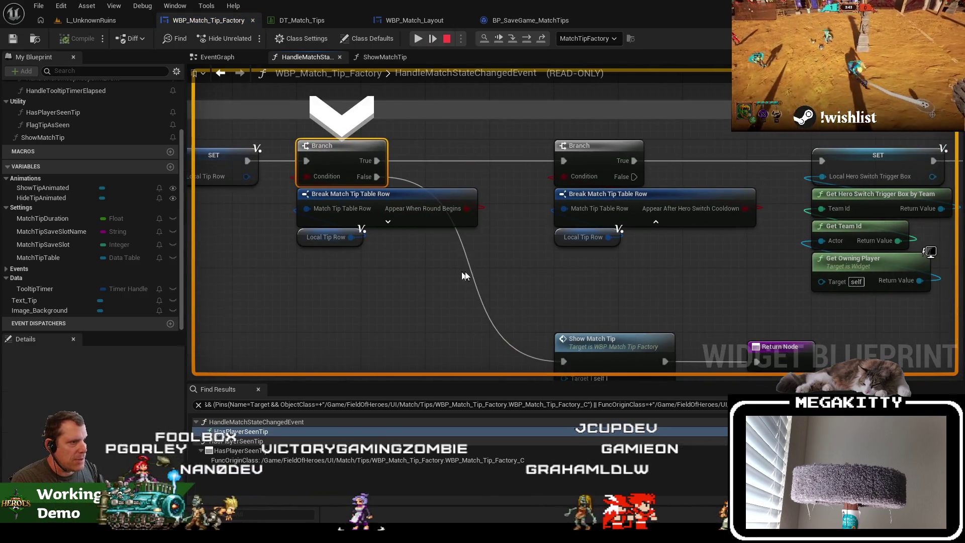
key("F10")
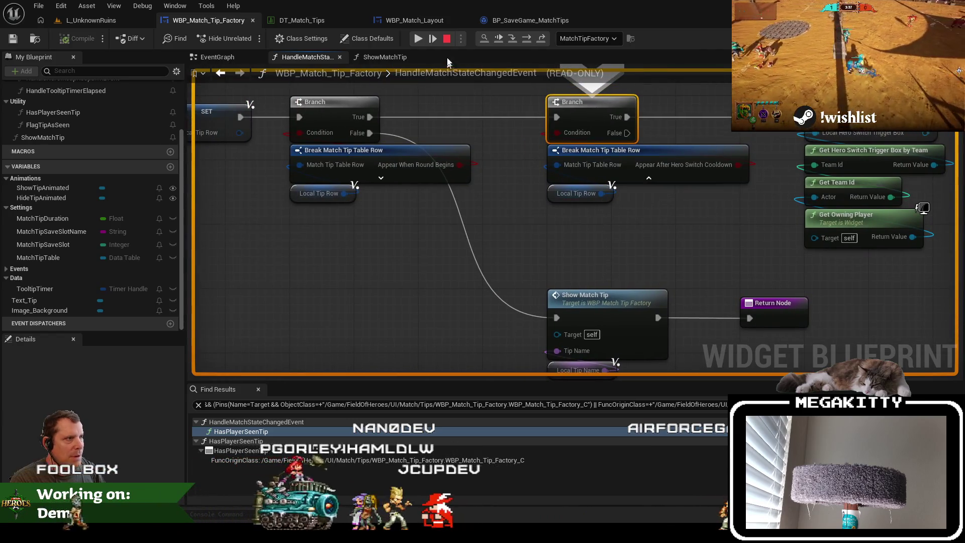
left_click(445, 39)
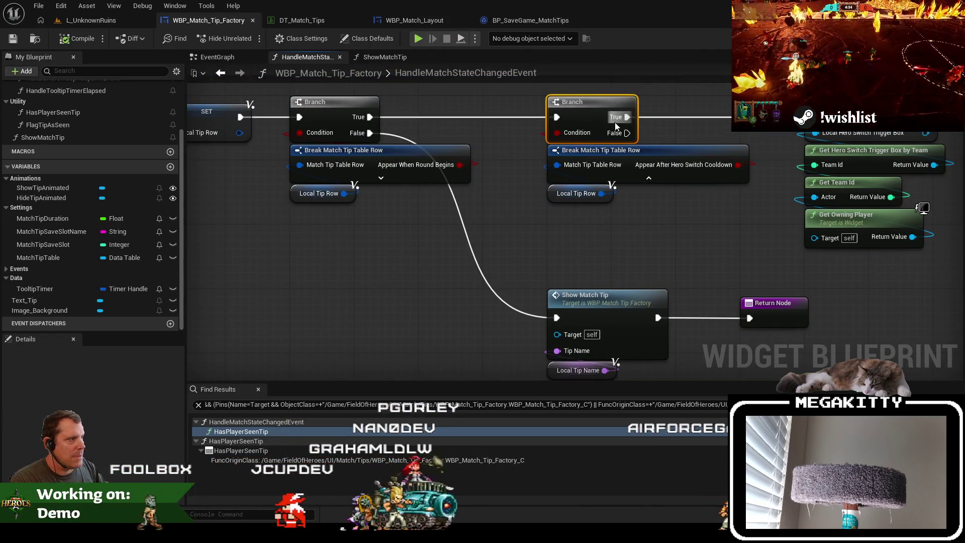
Connect the cooldown Branch's False to Show Match Tip, break the first Branch's False link, and tidy nodes
left_click_drag(627, 132, 556, 317)
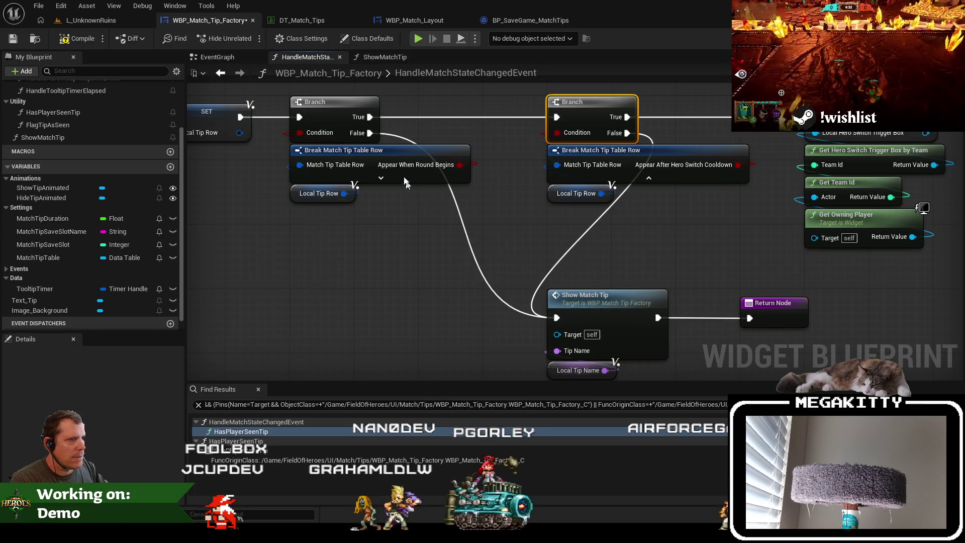
right_click(371, 134)
left_click(409, 170)
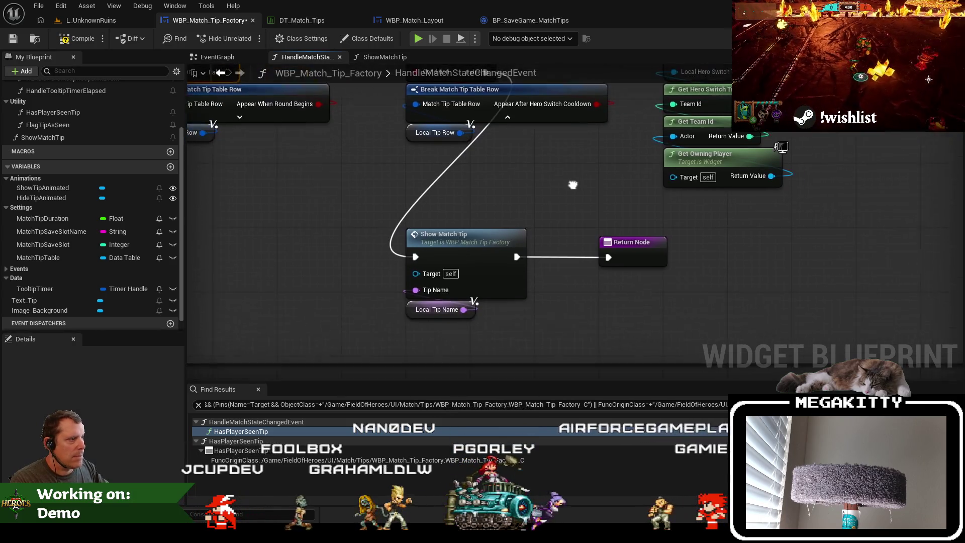
mouse_move(675, 332)
left_mouse_down()
mouse_move(432, 226)
mouse_move(712, 239)
left_mouse_up()
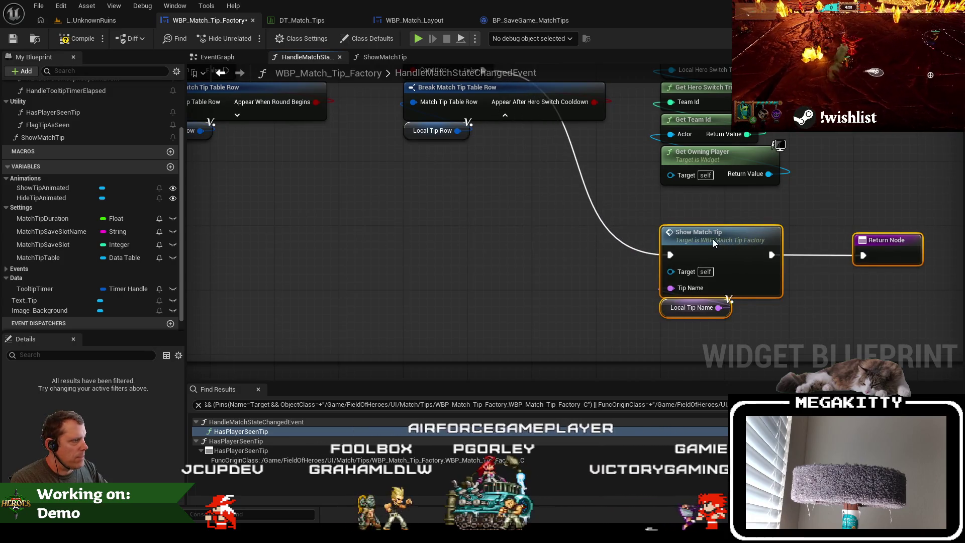
scroll(537, 247, "down", 5)
scroll(420, 221, "up", 2)
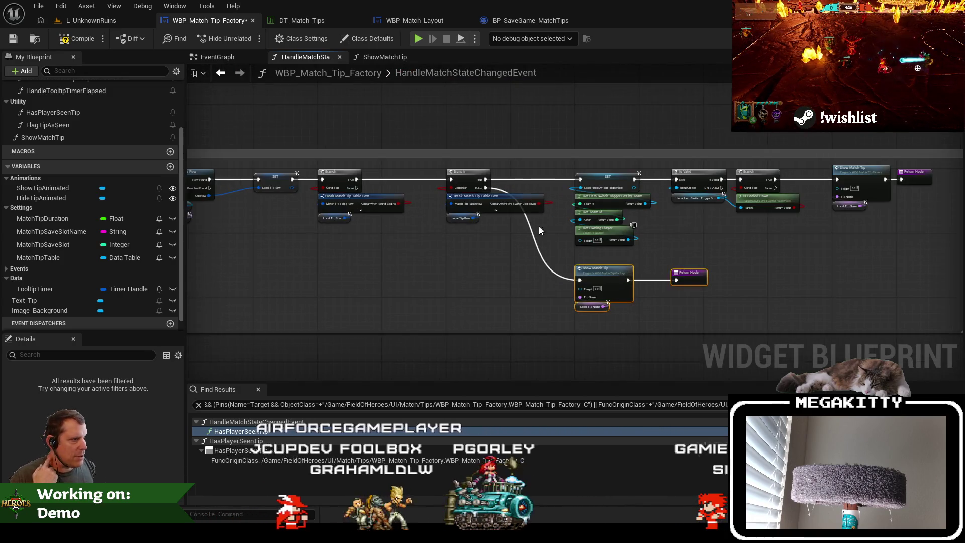
left_click(561, 301)
key("Delete")
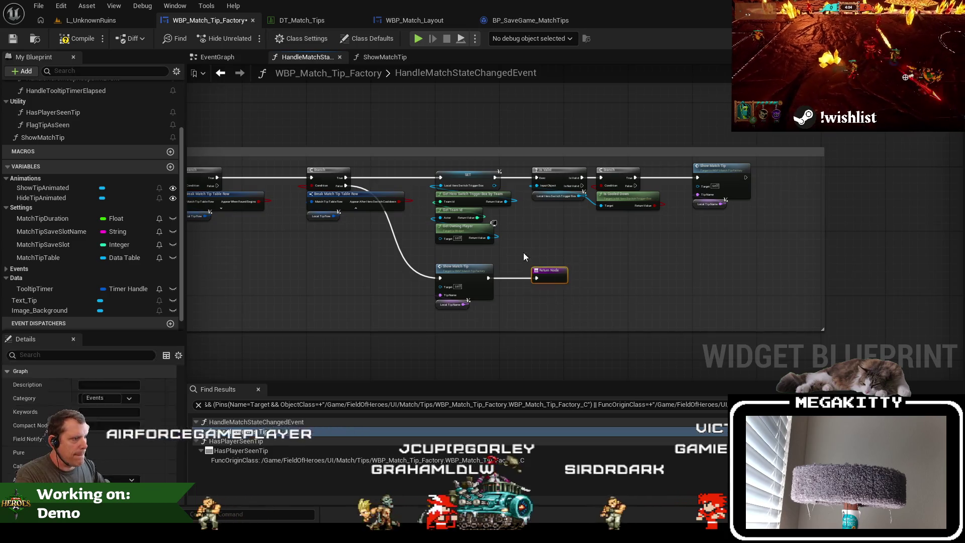
Insert a Sequence node after the Branch with a Return Node on Then 1
mouse_move(764, 312)
left_mouse_down()
mouse_move(327, 172)
mouse_move(402, 176)
left_mouse_up()
scroll(339, 196, "up", 2)
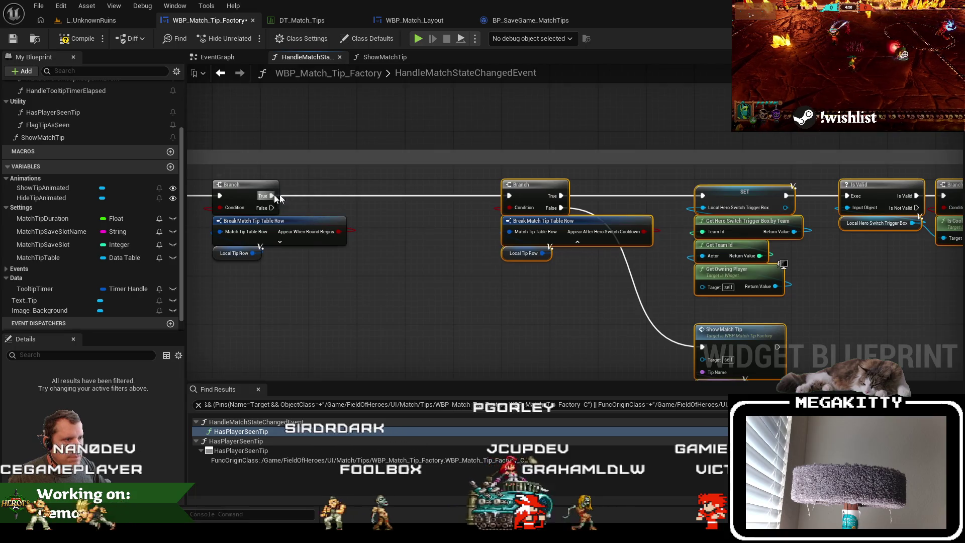
left_click_drag(271, 195, 377, 195)
type("seq")
key("Return")
mouse_move(424, 220)
left_mouse_down()
mouse_move(455, 208)
mouse_move(496, 318)
mouse_move(529, 279)
left_mouse_up()
left_click(545, 272)
mouse_move(852, 305)
left_mouse_down()
mouse_move(659, 253)
mouse_move(686, 259)
mouse_move(689, 288)
left_mouse_up()
Undo the Sequence node, restoring the Return Node after the cooldown-path Show Match Tip
key("ctrl+z")
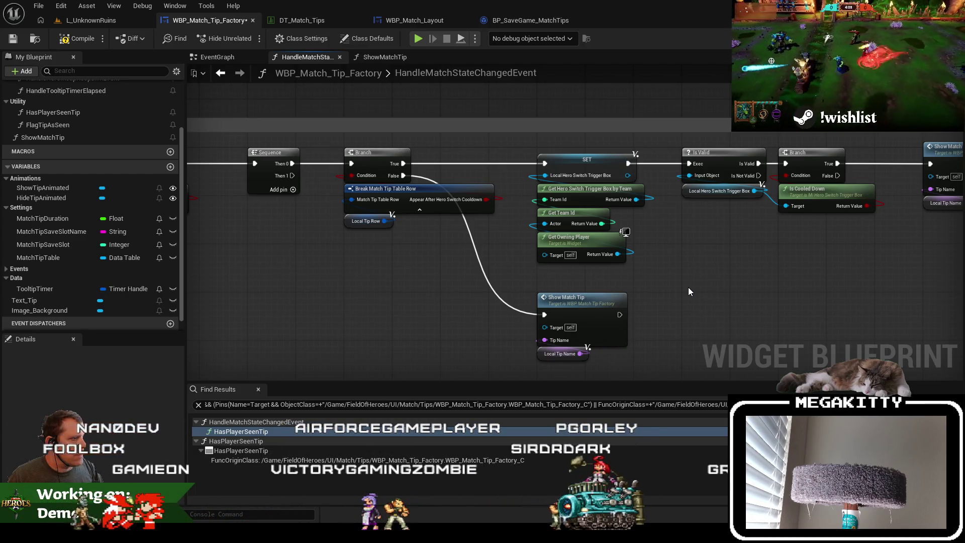
key("ctrl+z")
key("ctrl+z")
key("ctrl+z")
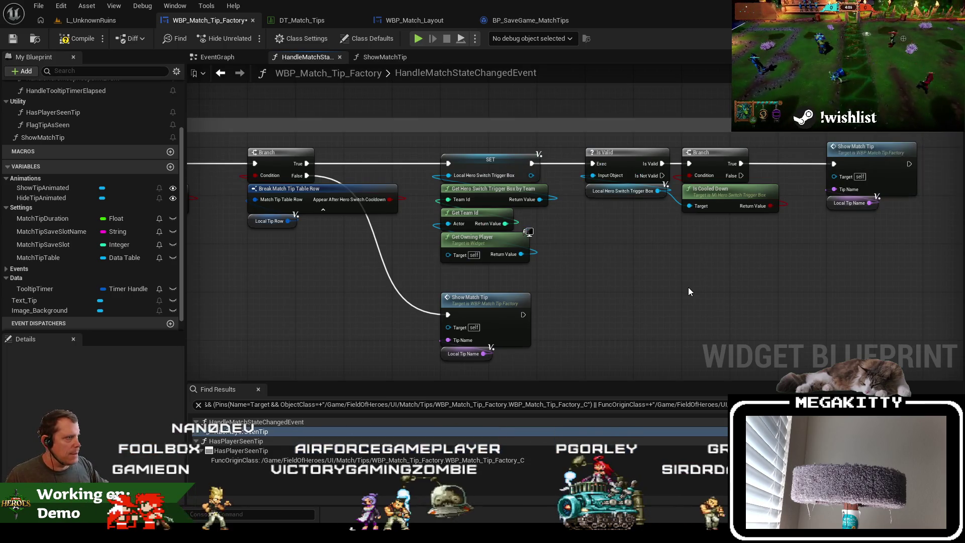
key("ctrl+z")
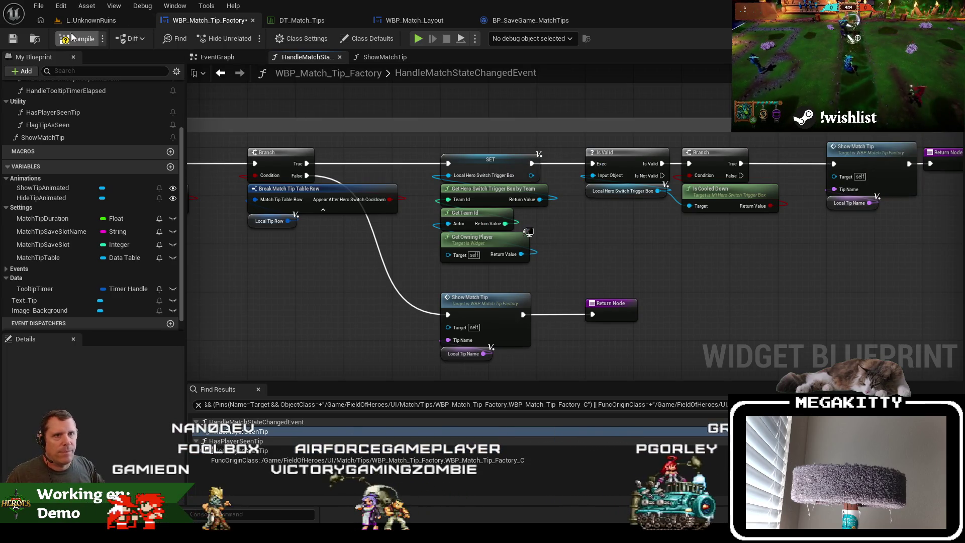
Play L_UnknownRuins, ready up, resume past the breakpoint, then stop the session
left_click(99, 23)
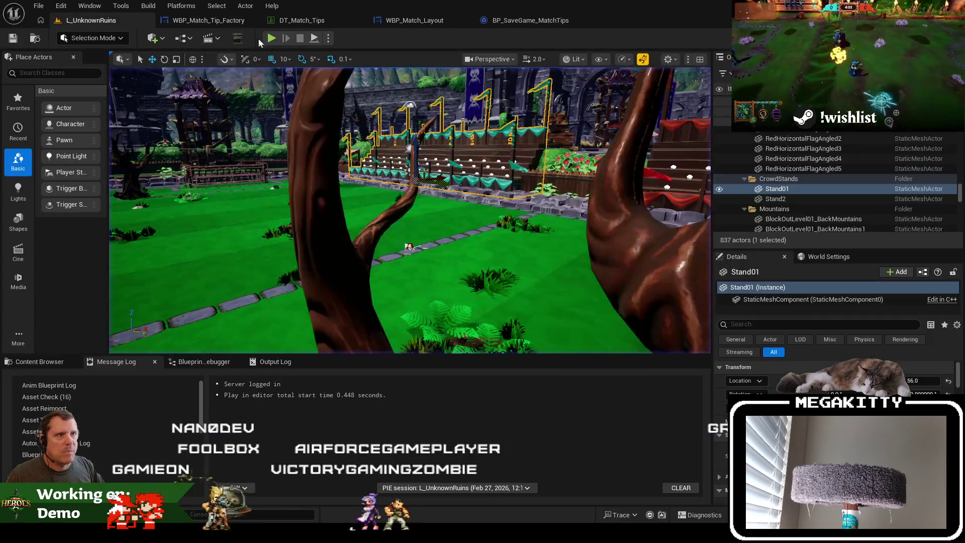
left_click(272, 39)
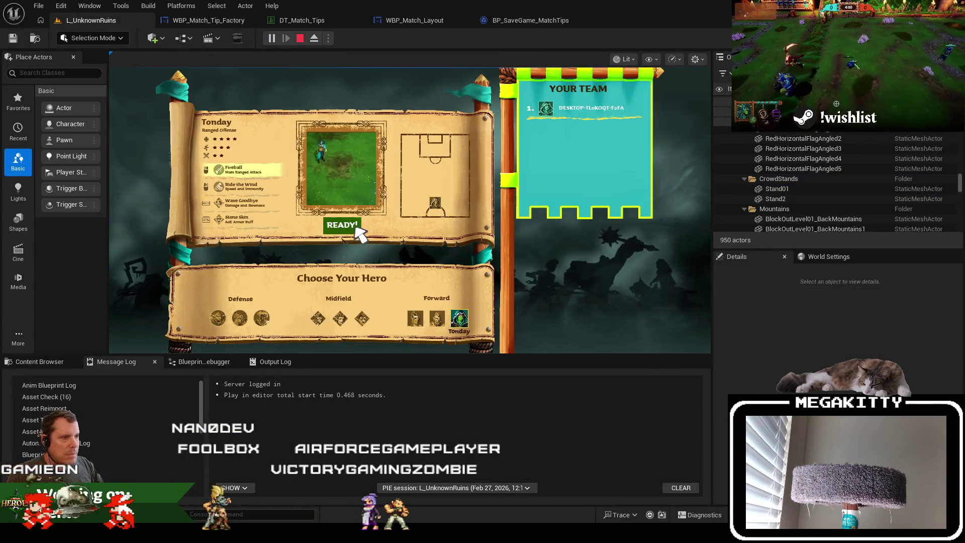
left_click(358, 231)
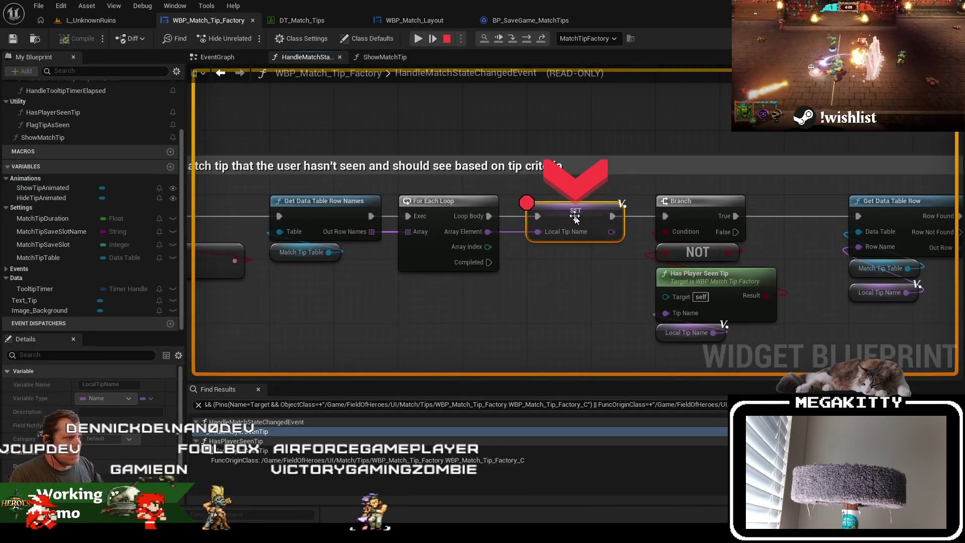
left_click(417, 39)
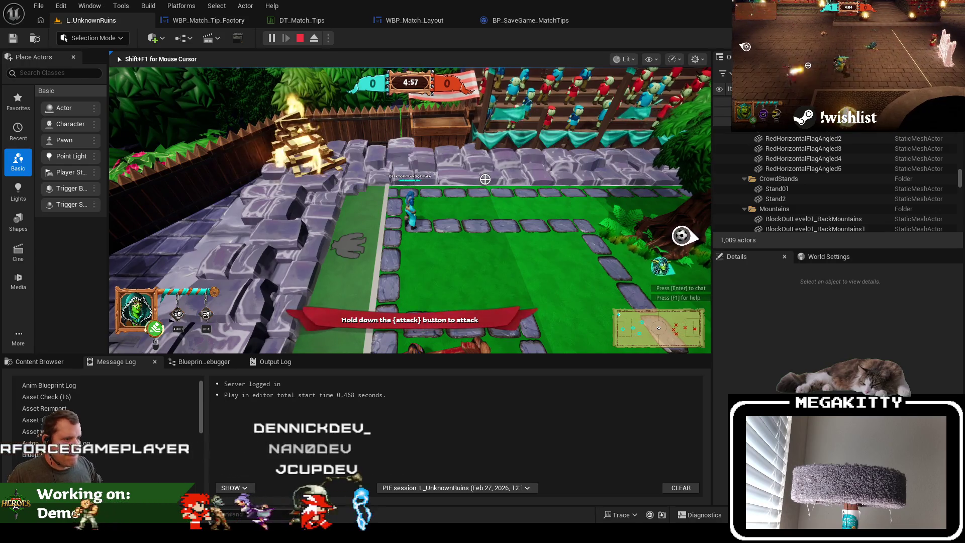
key("F8")
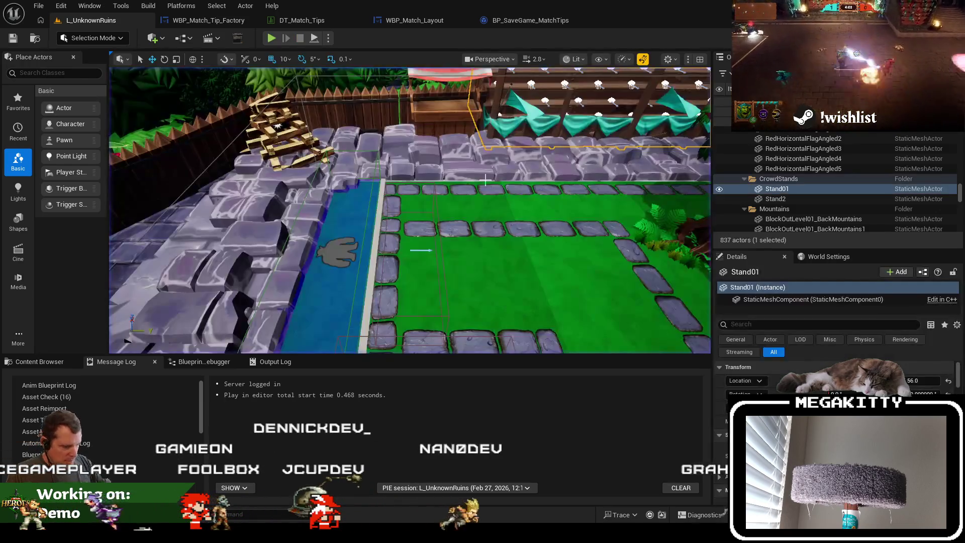
Start a full-screen play test with Dodger, check the attack tip appears, then exit
key("F11")
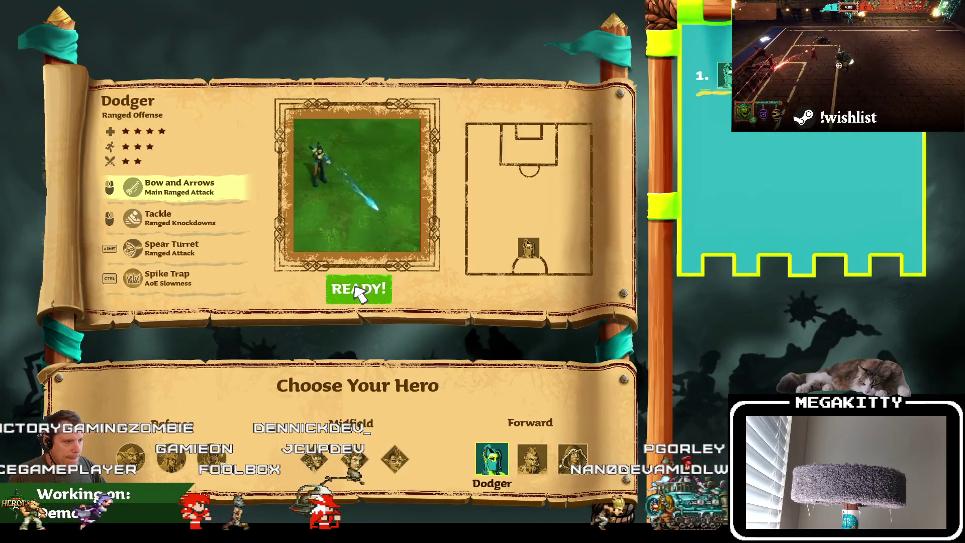
left_click(355, 285)
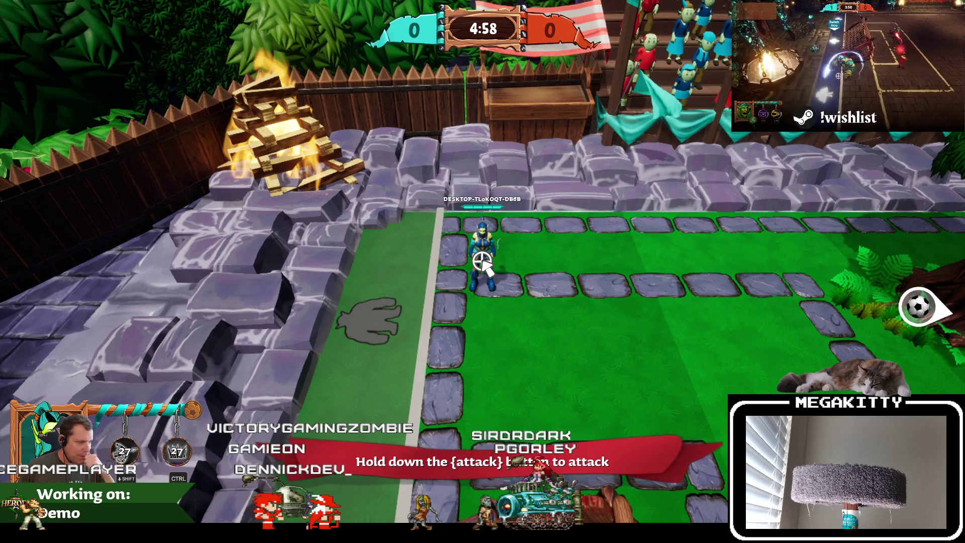
key("Escape")
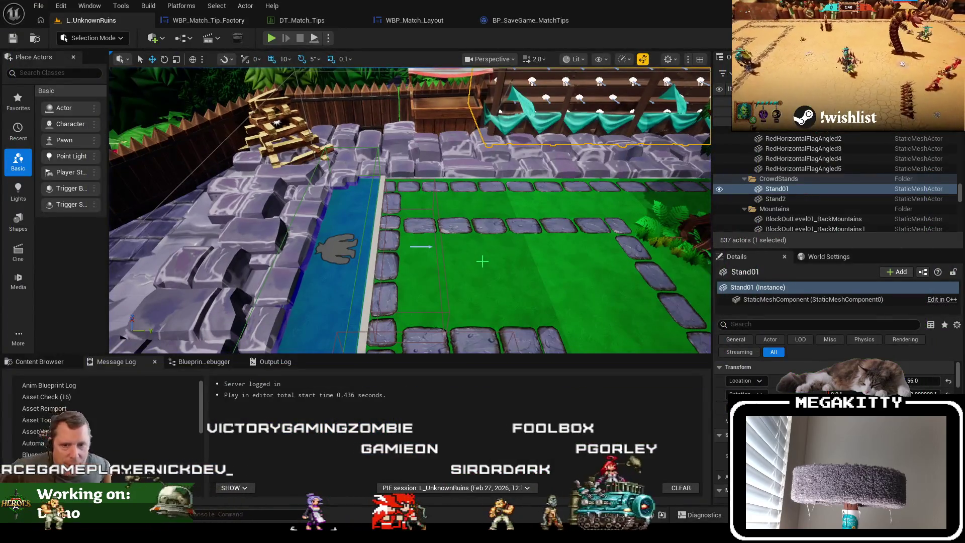
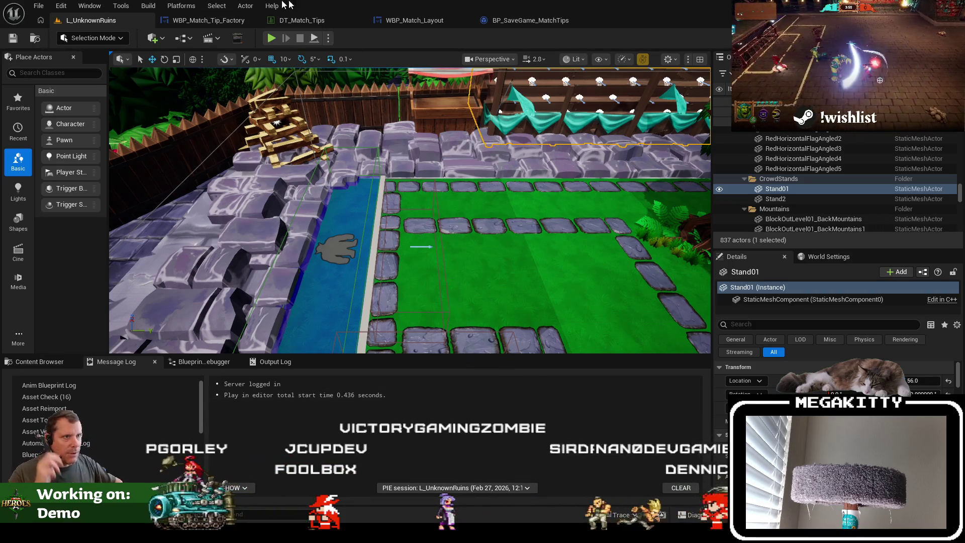
Open WBP_Match_Tip_Factory in the designer and select Image_Background
left_click(214, 24)
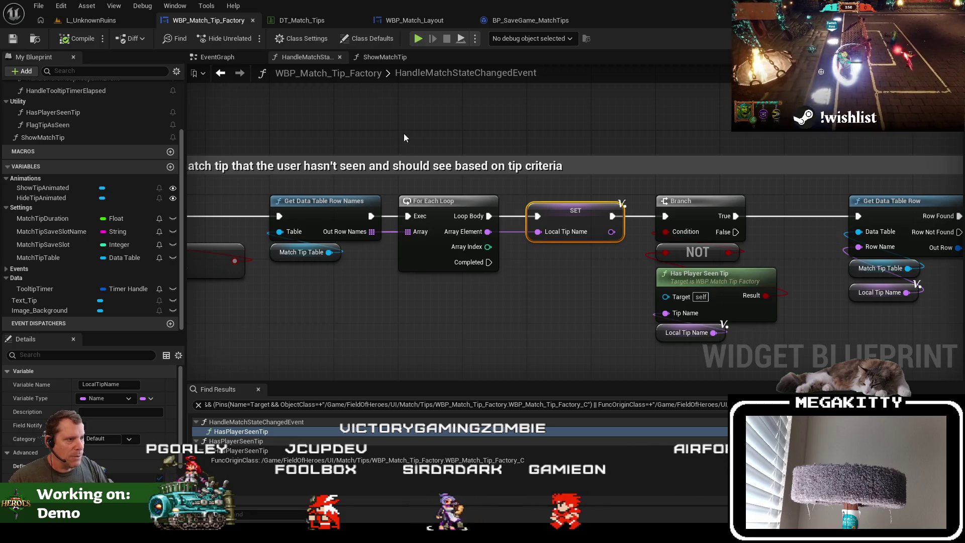
left_click_drag(312, 23, 311, 96)
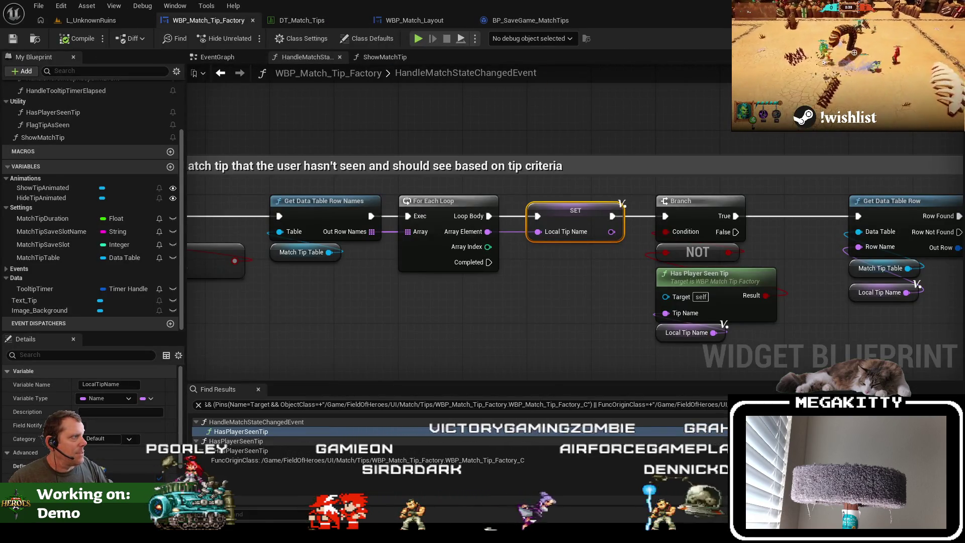
left_click(904, 38)
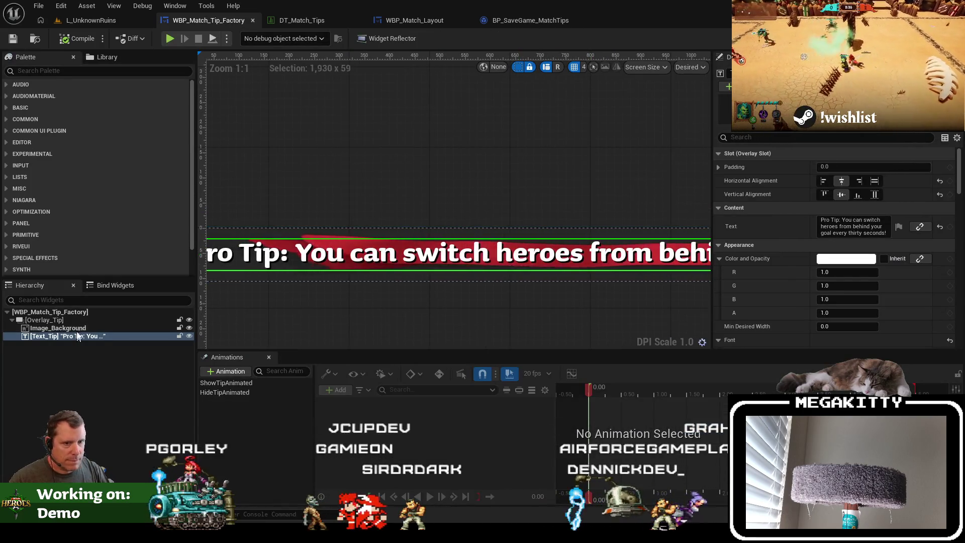
left_click(75, 328)
Open MI_Match_Tip_Banner docked beside the other tabs, view its parent M_UI_Flags_Master, then go to WBP_Match_Layout
left_click(866, 250)
double_click(302, 449)
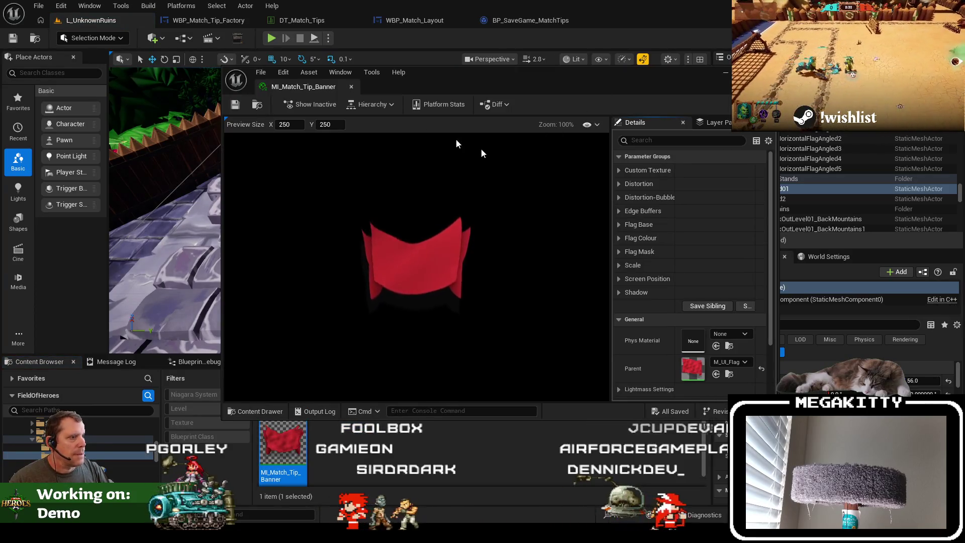
mouse_move(435, 78)
left_mouse_down()
mouse_move(500, 26)
mouse_move(330, 23)
left_mouse_up()
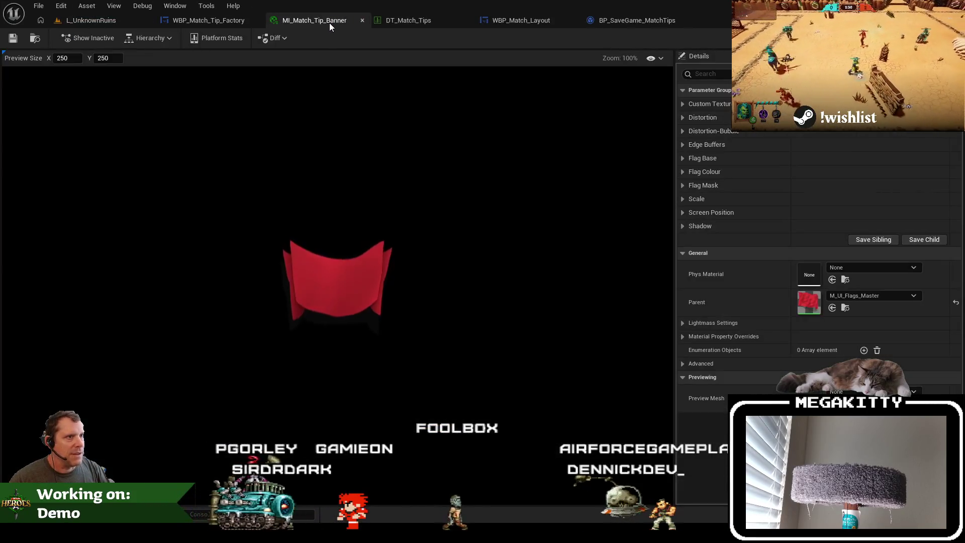
left_click(845, 308)
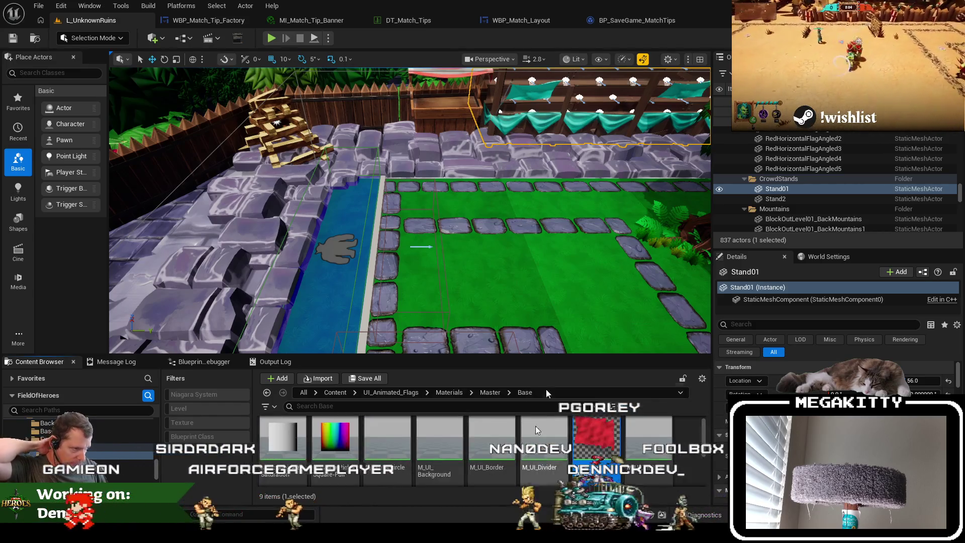
left_click(228, 20)
left_click(529, 21)
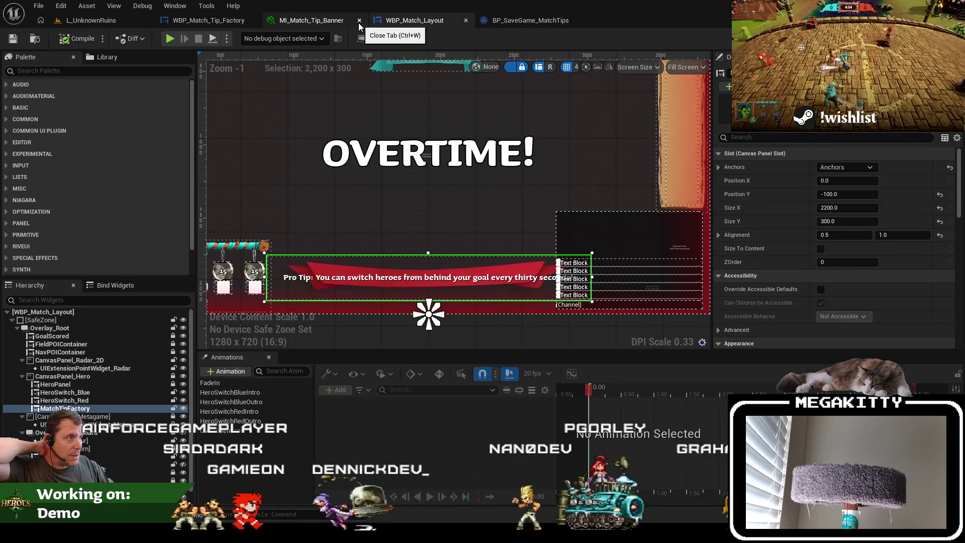
Zoom in on the Player Scored banner in WBP_Match_Layout
left_click_drag(498, 96, 487, 211)
left_click(350, 146)
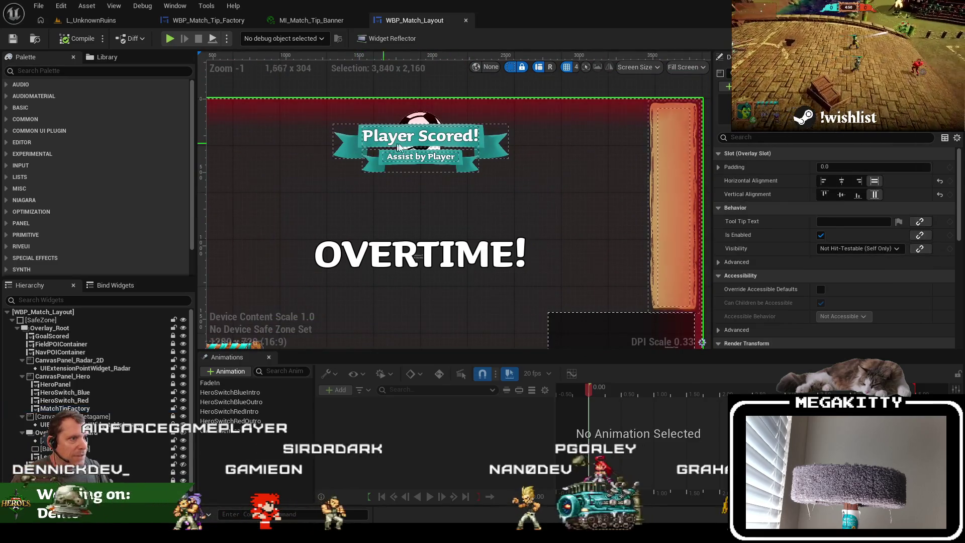
scroll(465, 152, "up", 4)
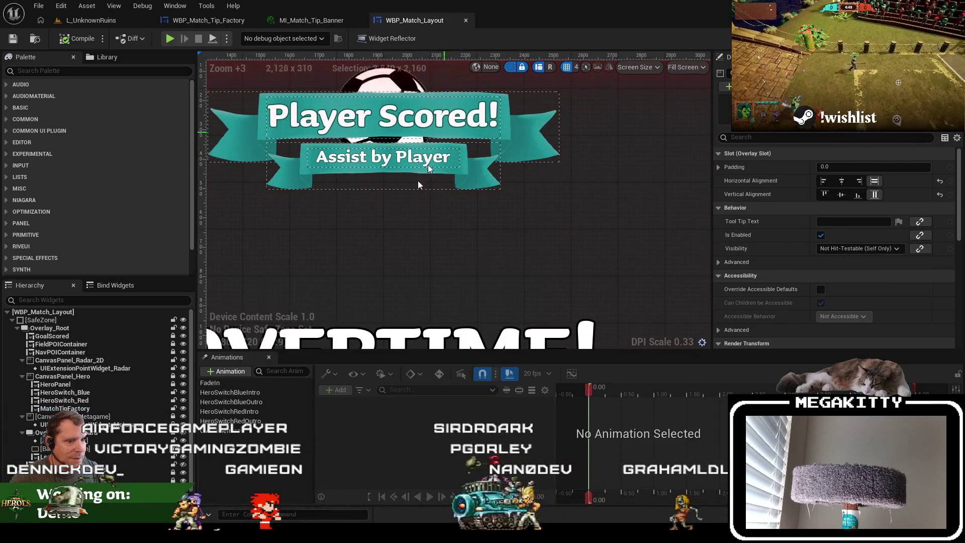
scroll(428, 220, "down", 3)
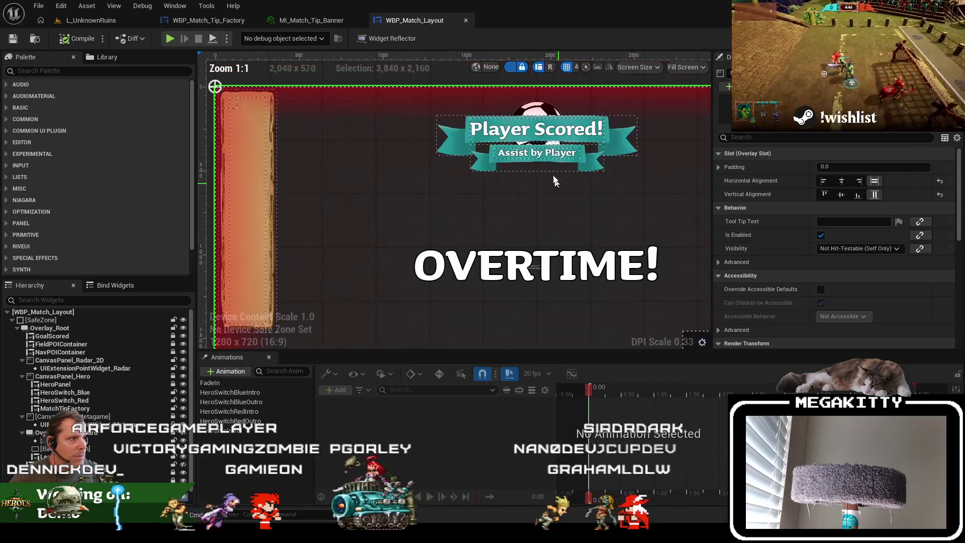
scroll(101, 372, "down", 1)
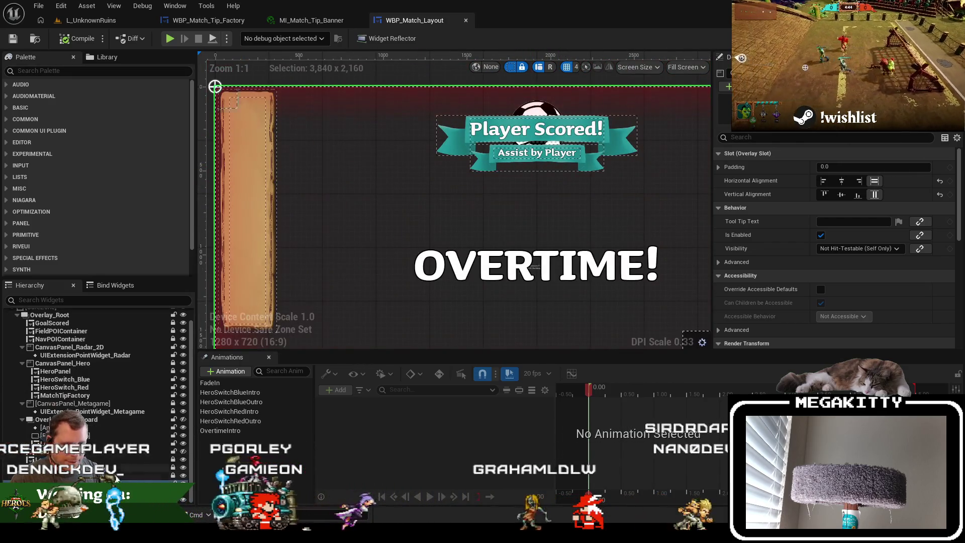
scroll(96, 382, "up", 1)
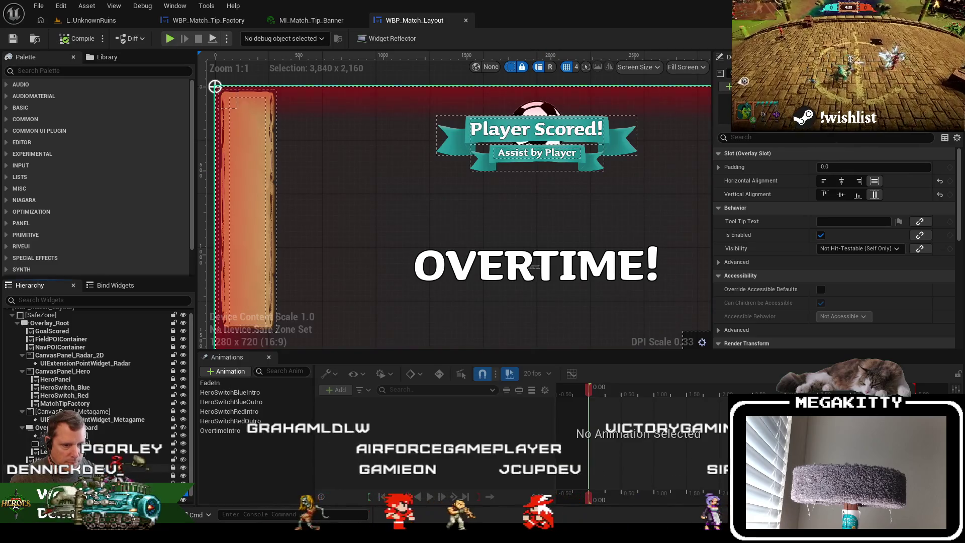
scroll(100, 377, "down", 1)
scroll(101, 377, "up", 1)
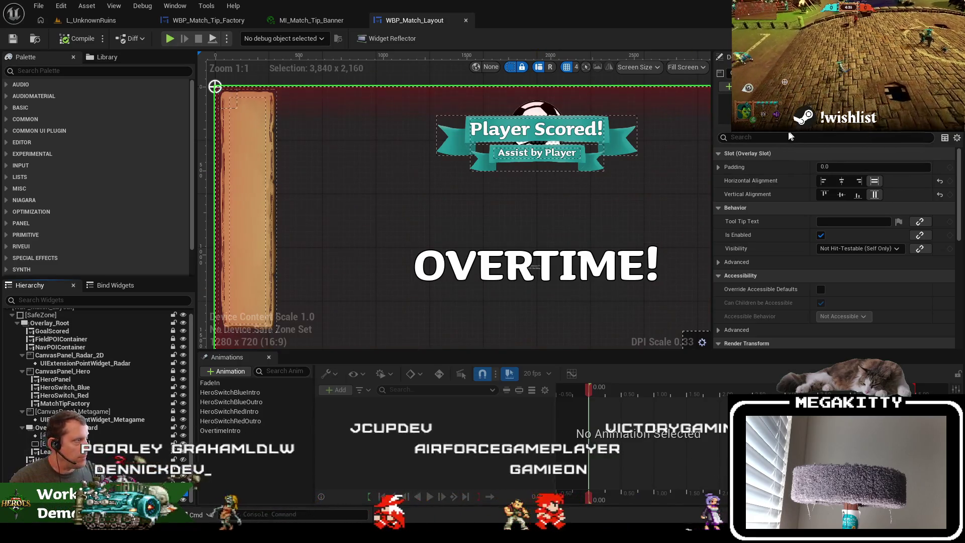
Find GoalScored with a 'score' hierarchy search and open WBP_Match_GoalScored
left_click(117, 299)
type("score")
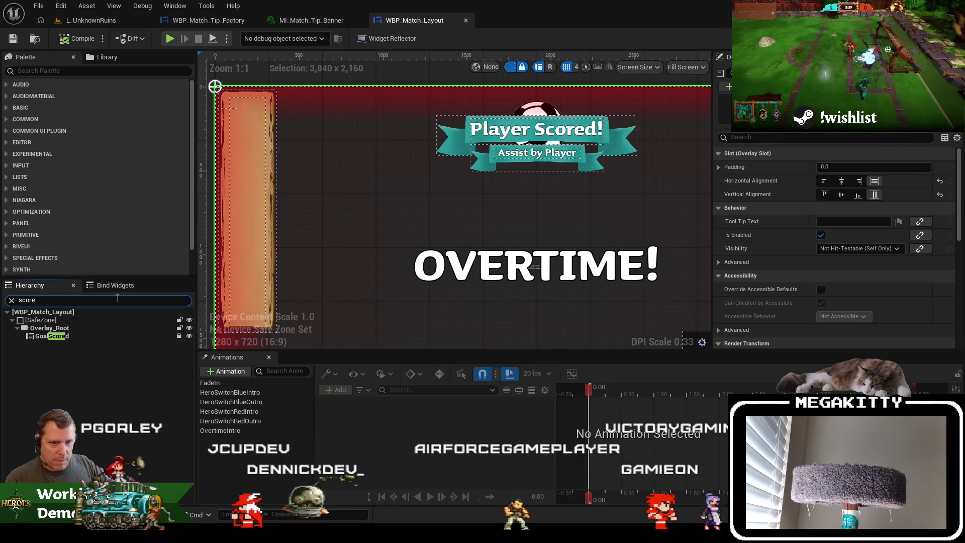
left_click(101, 338)
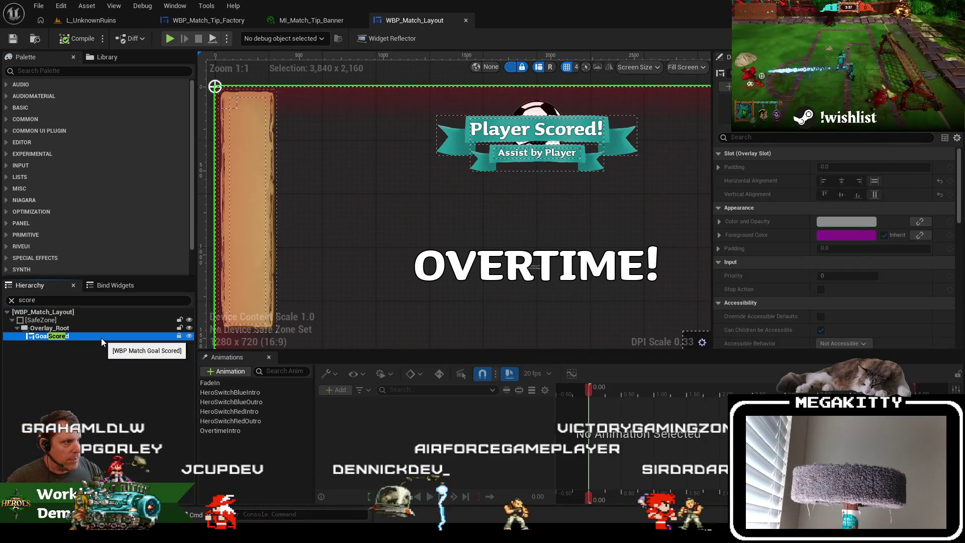
left_click(11, 300)
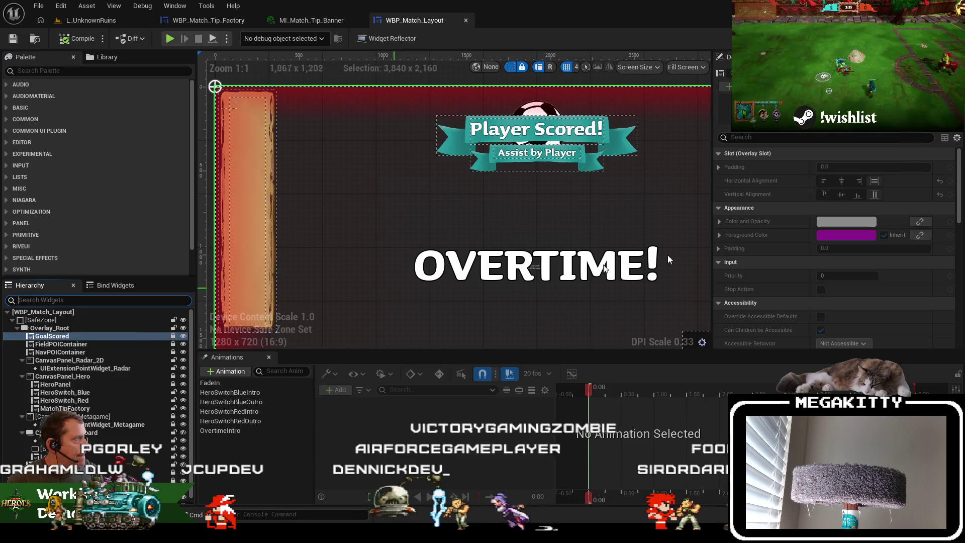
double_click(507, 117)
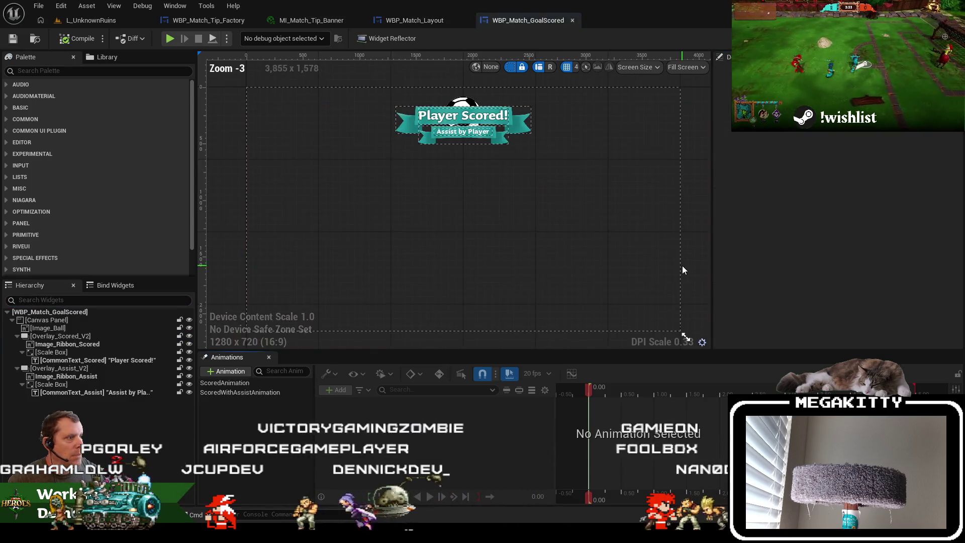
Inspect Image_Ribbon_Scored's brush texture, then return to the WBP_Match_Tip_Factory designer
left_click(523, 125)
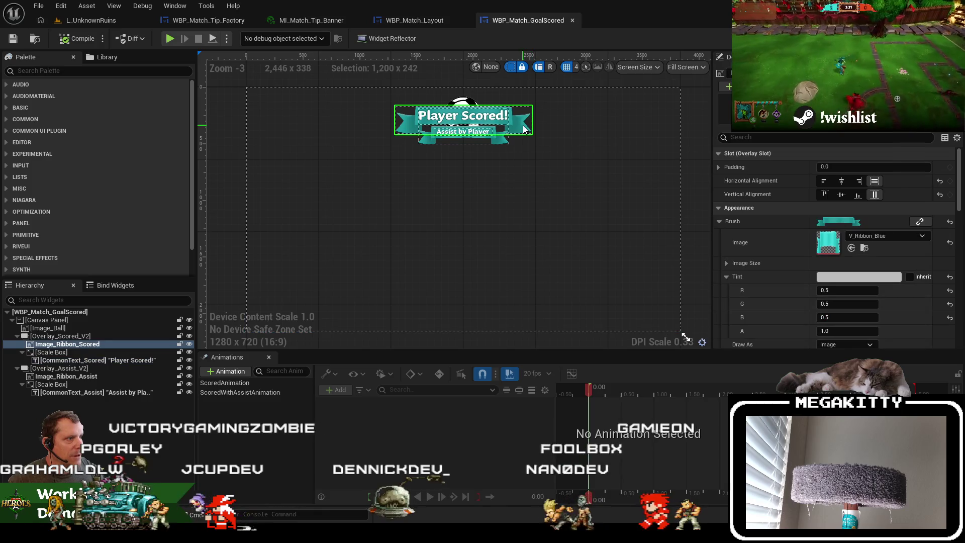
left_click(865, 247)
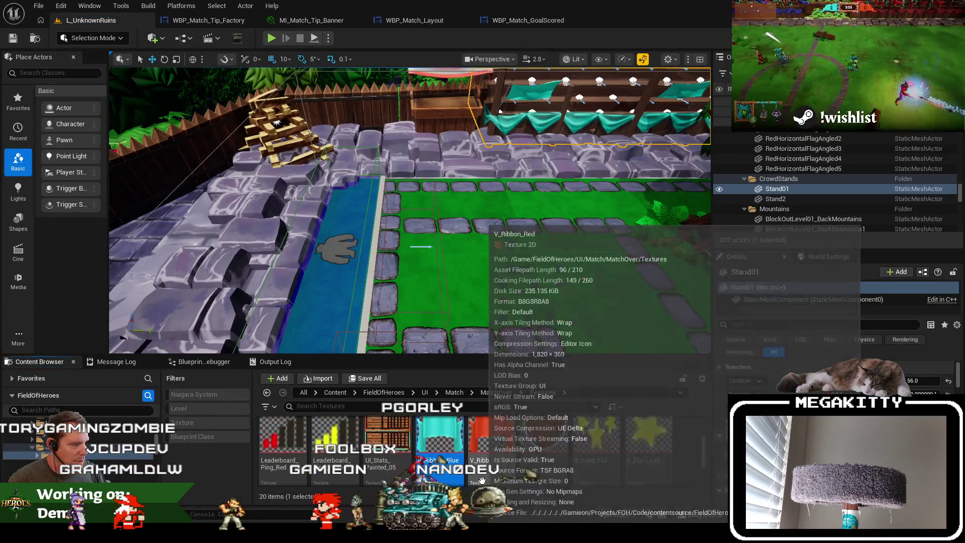
left_click(528, 20)
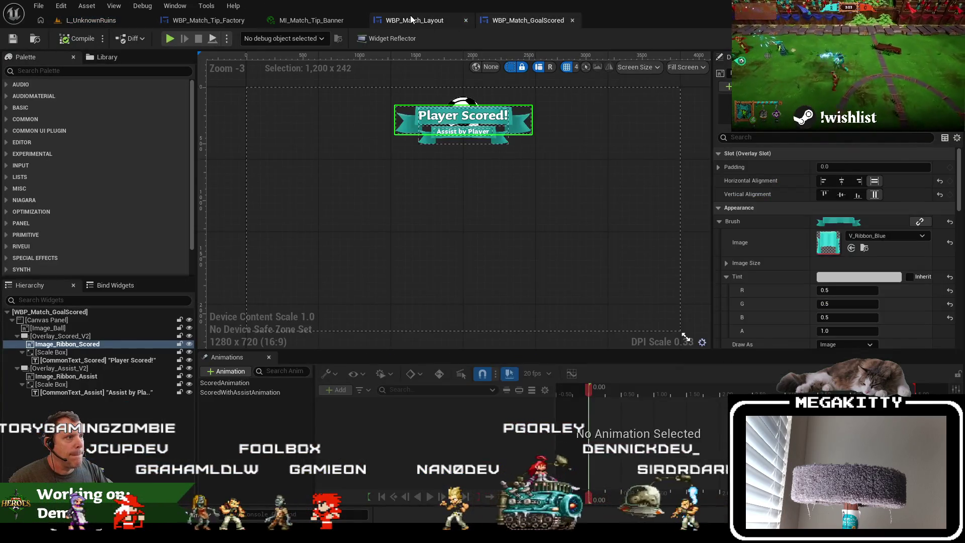
left_click(415, 21)
left_click(309, 21)
left_click(206, 19)
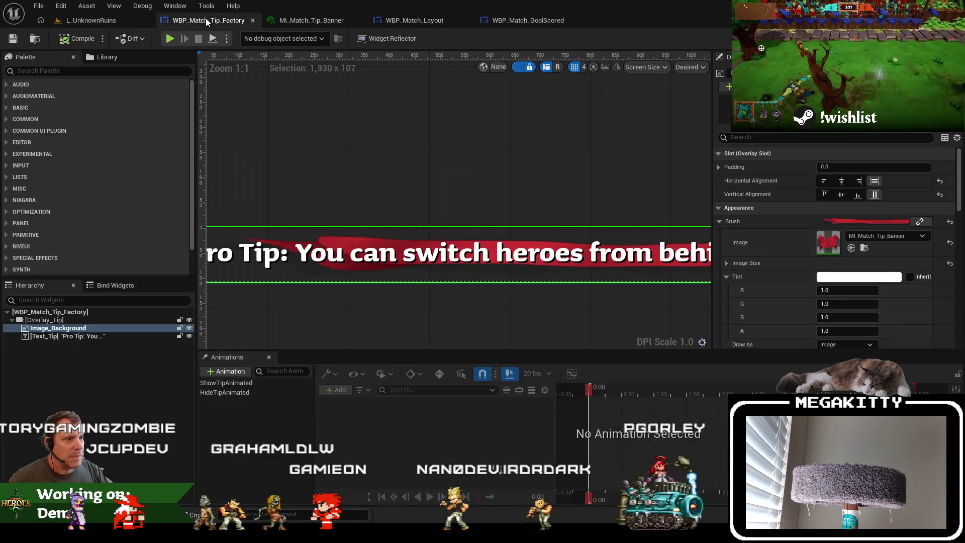
Set Image_Background's image to V_Ribbon_Blue
left_click(880, 235)
type("v_ribbon")
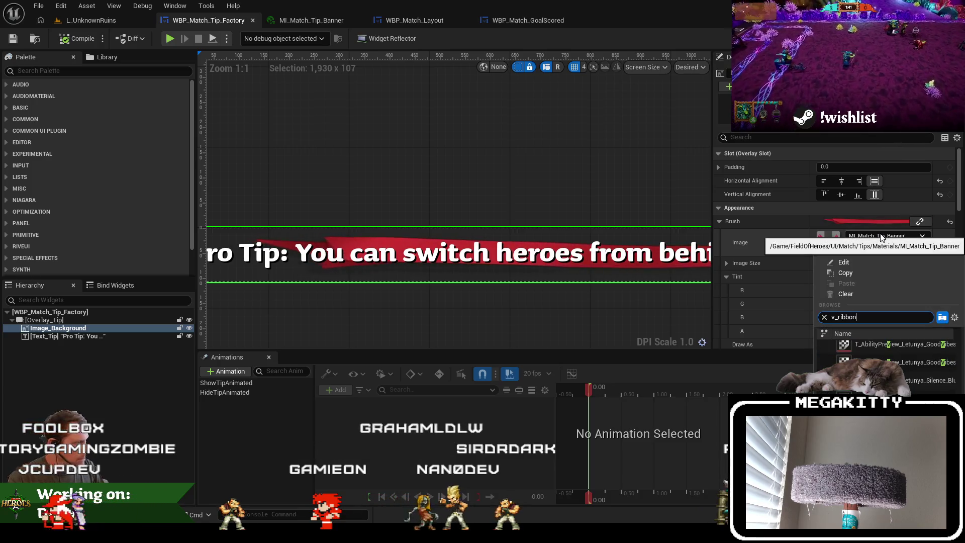
left_click(915, 346)
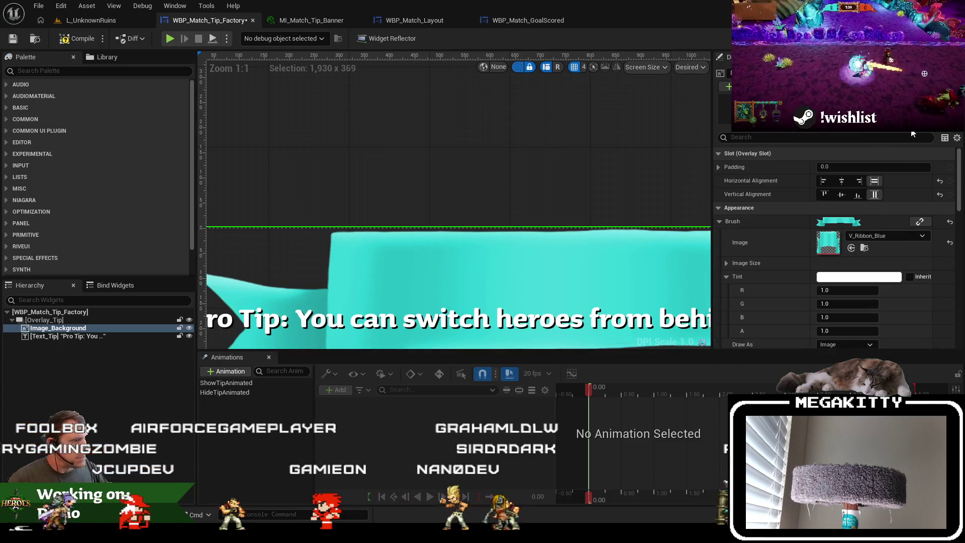
scroll(562, 226, "down", 5)
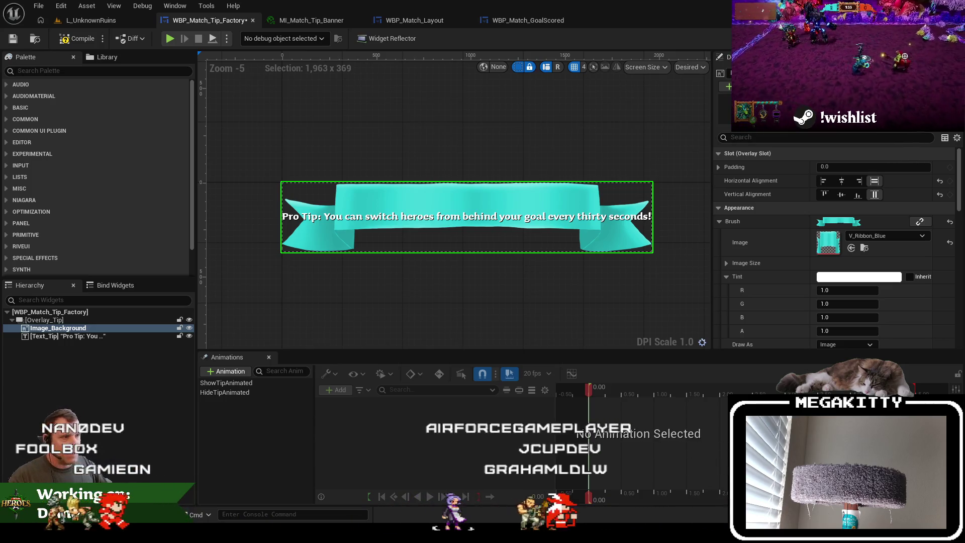
key("ctrl+shift+g")
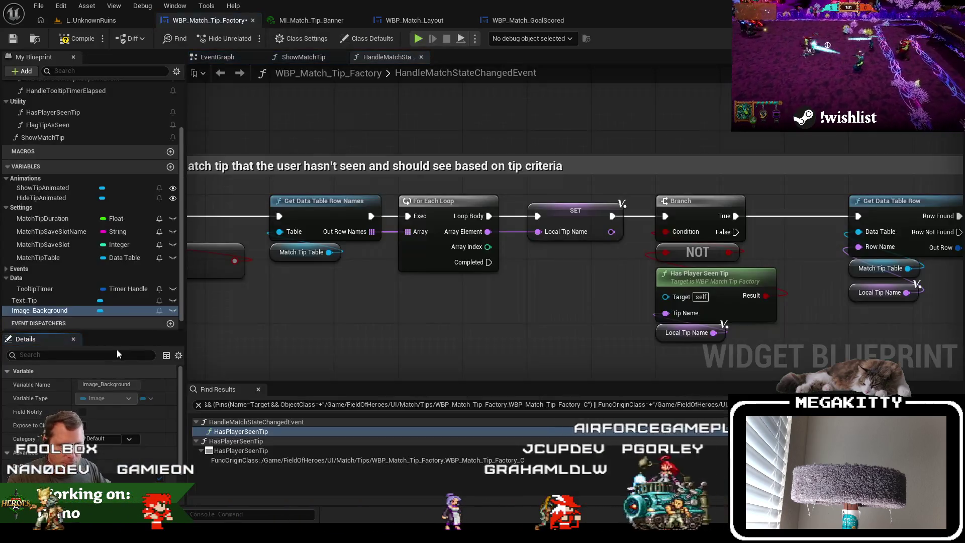
Collapse the Data and Animations categories and add a new variable named BannerImage
left_click(83, 208)
left_click(16, 277)
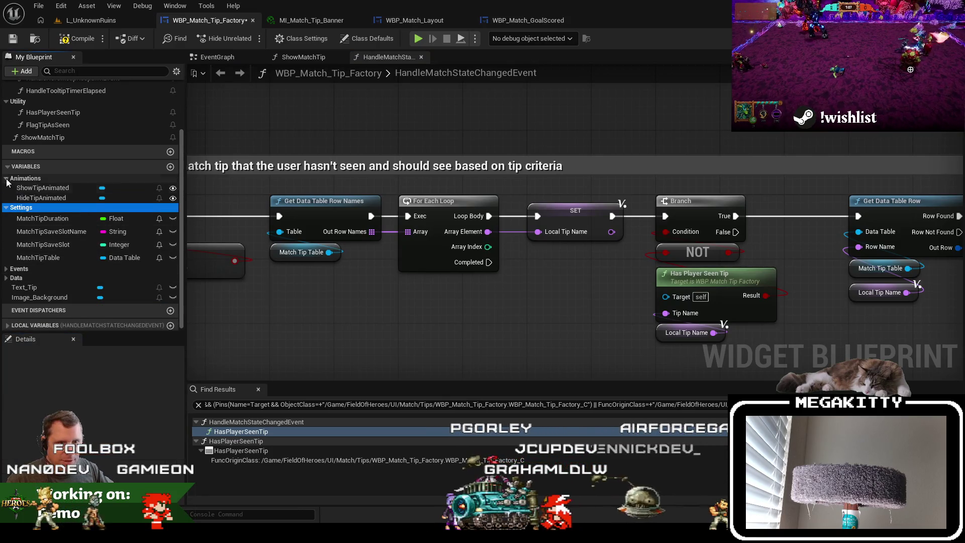
left_click(55, 178)
left_click(171, 184)
type("Bannr")
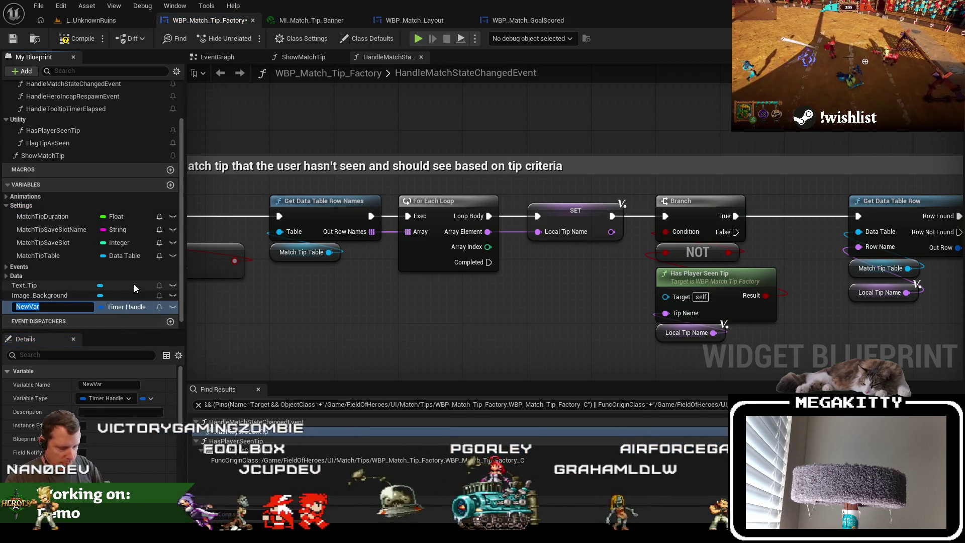
key("BackSpace")
type("erImage")
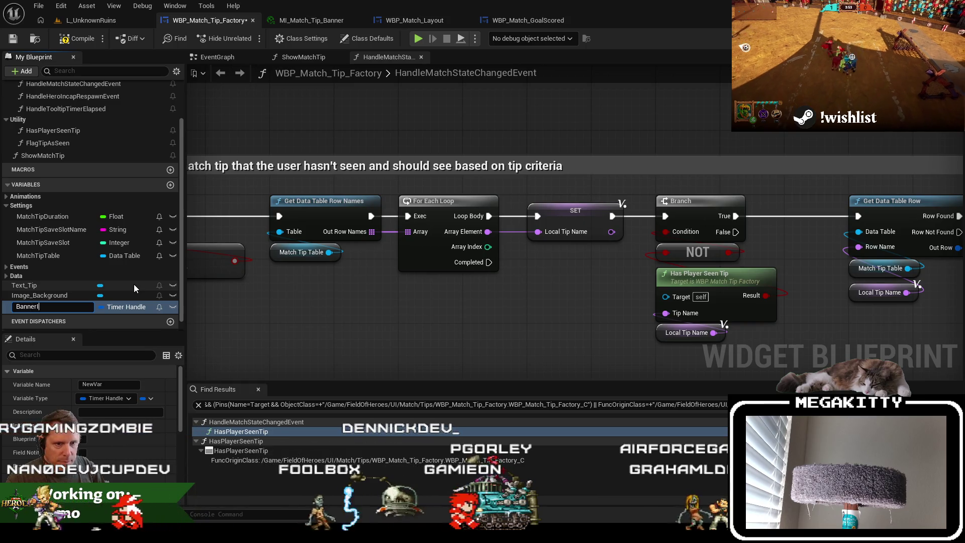
key("Return")
Make BannerImage a Map with Integer keys and Texture 2D object reference values
left_click(109, 399)
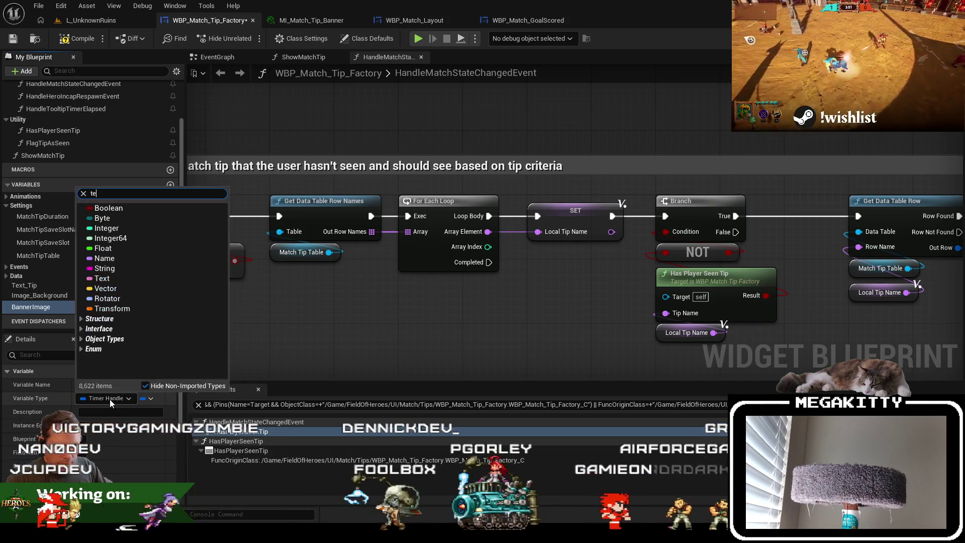
type("texture2d")
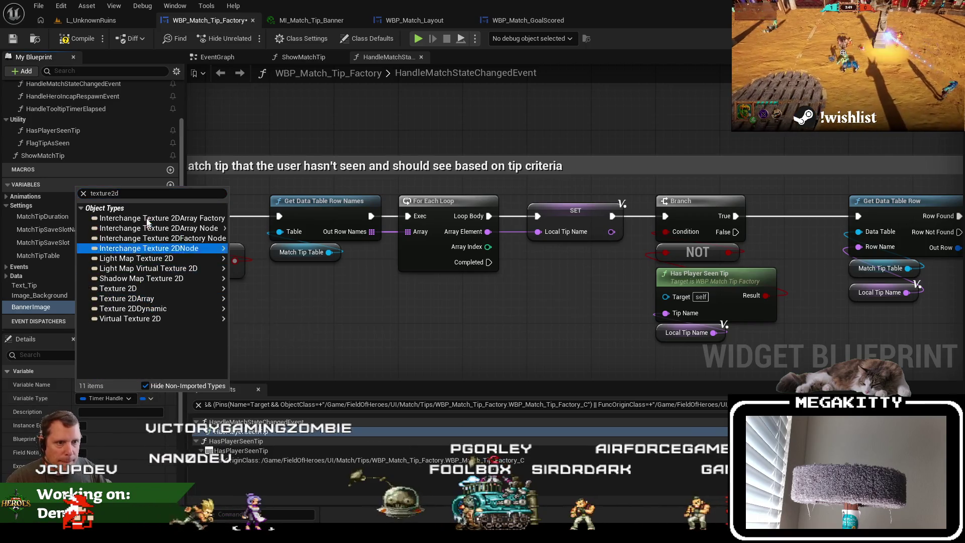
mouse_move(201, 295)
left_click(249, 288)
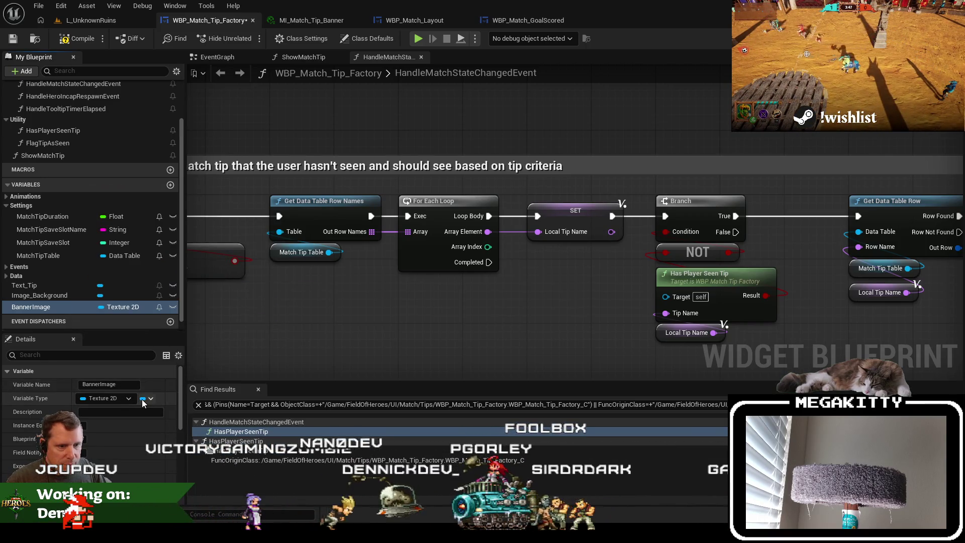
left_click(150, 398)
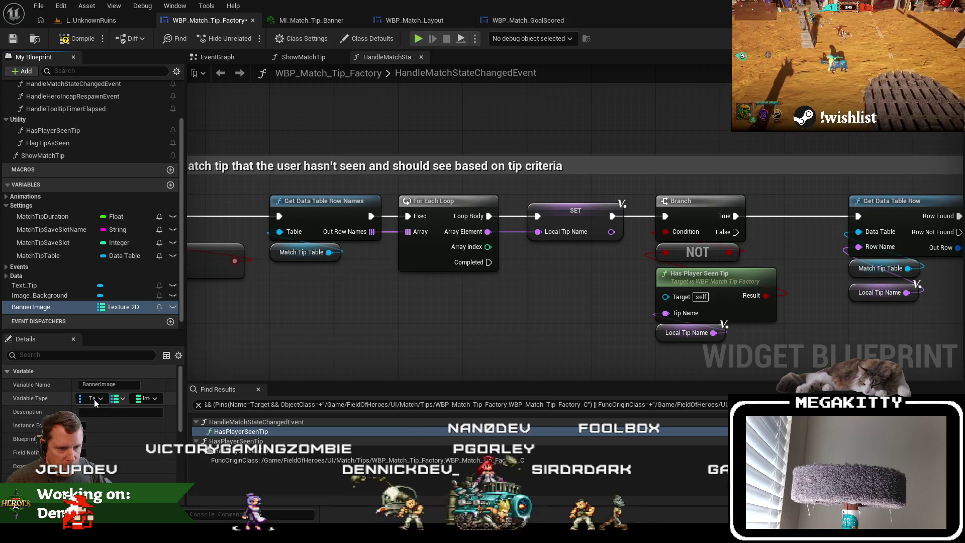
left_click(94, 399)
left_click(101, 182)
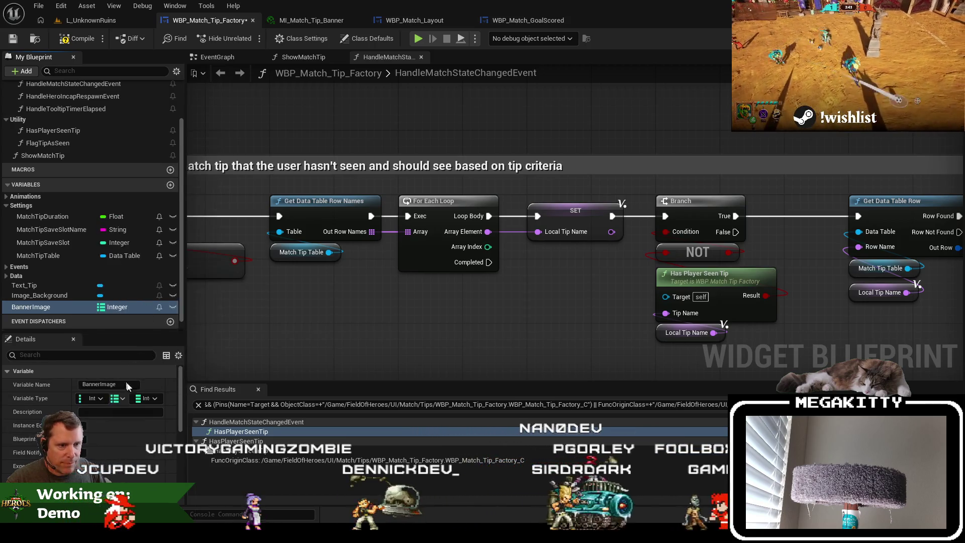
left_click(146, 399)
type("texture")
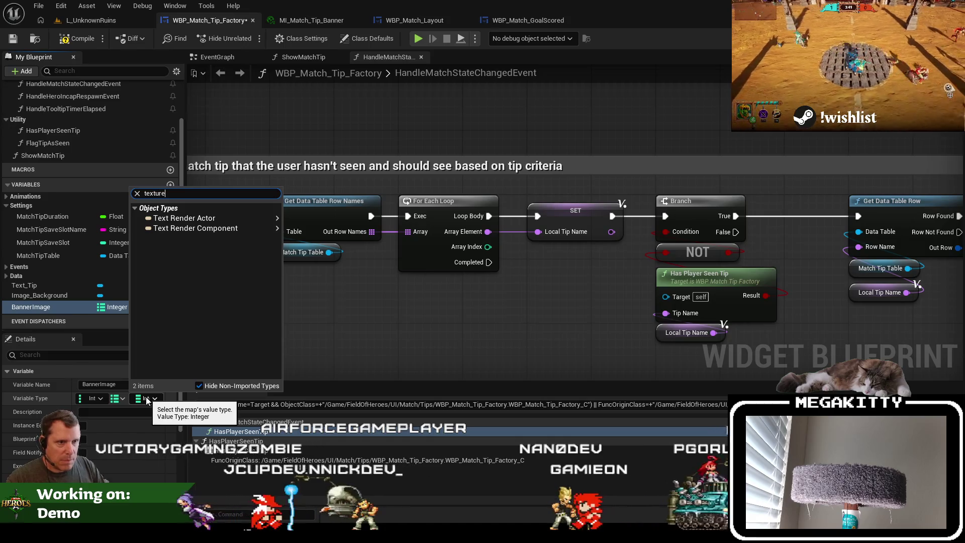
type("2d")
mouse_move(261, 295)
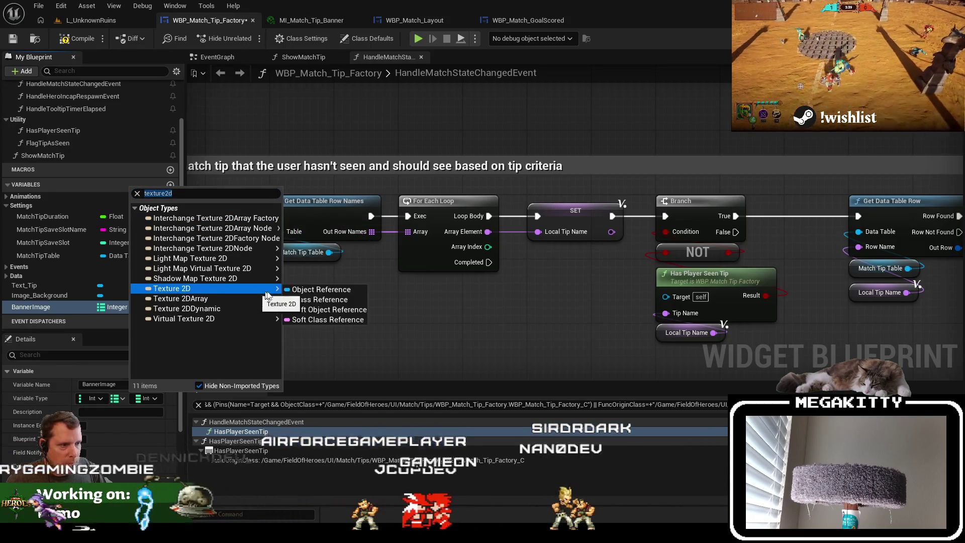
left_click(303, 290)
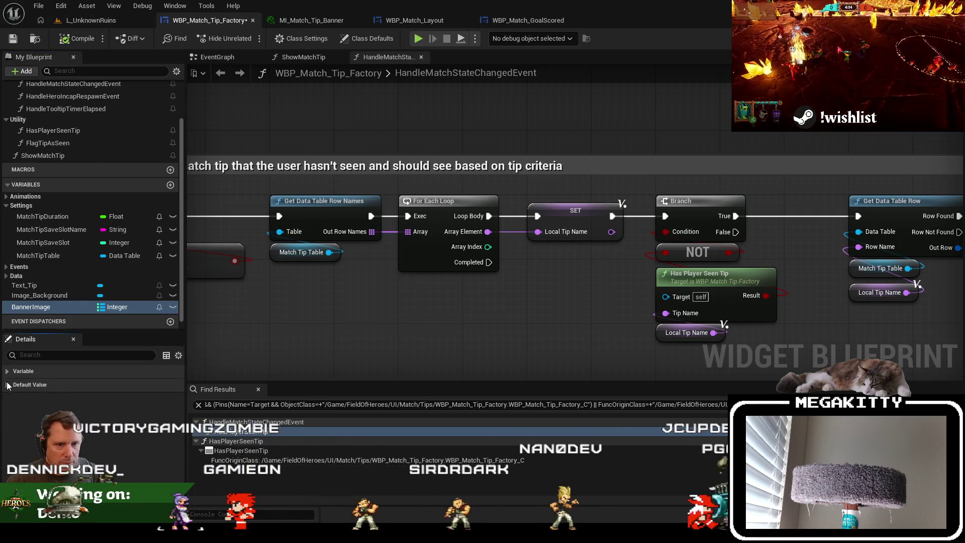
Add two BannerImage map entries set to V_Ribbon_Blue and V_Ribbon_Red
left_click(148, 399)
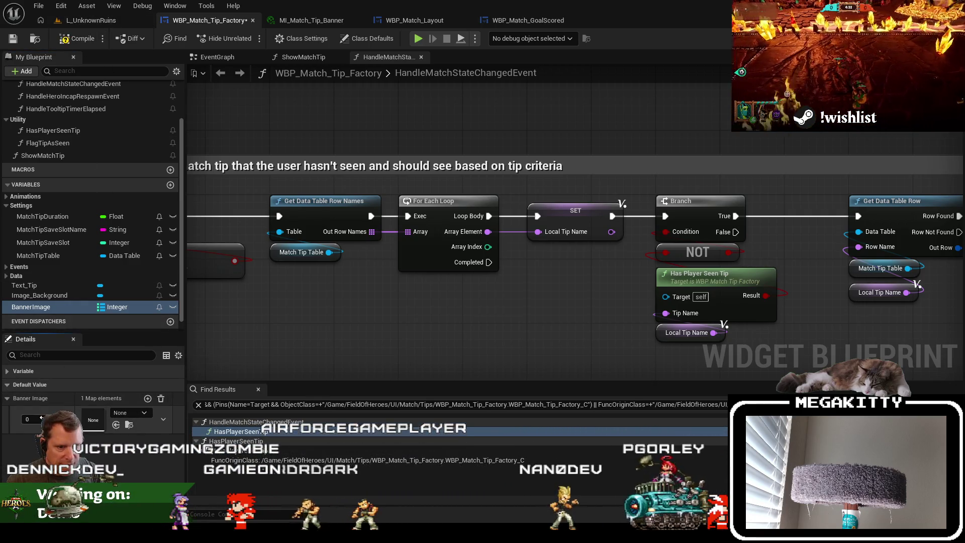
left_click(138, 413)
type("v_ blue")
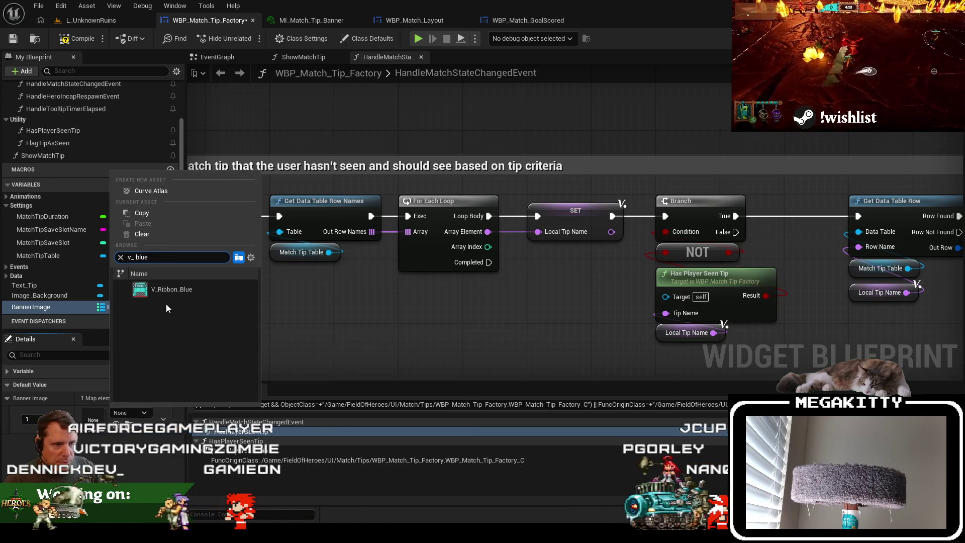
left_click(151, 297)
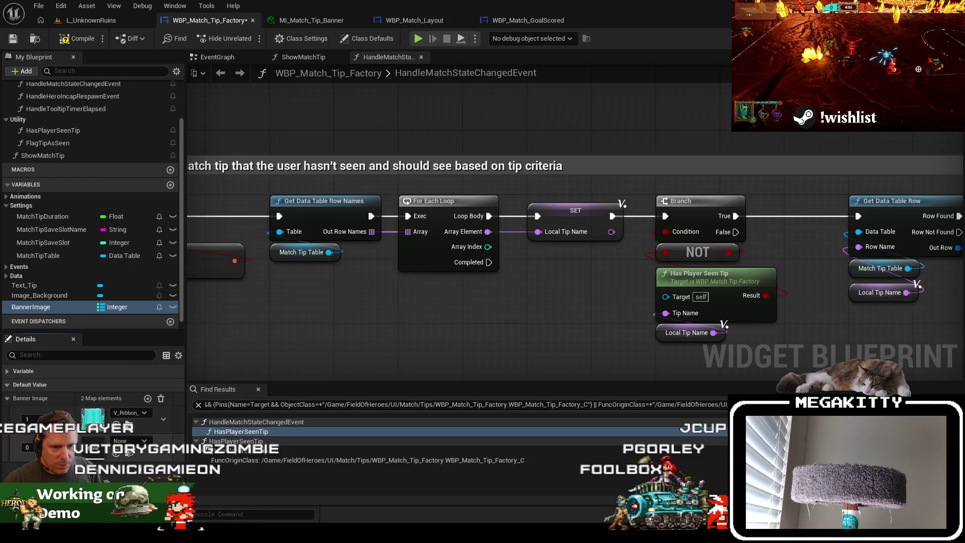
left_click(144, 441)
type("ribbon red")
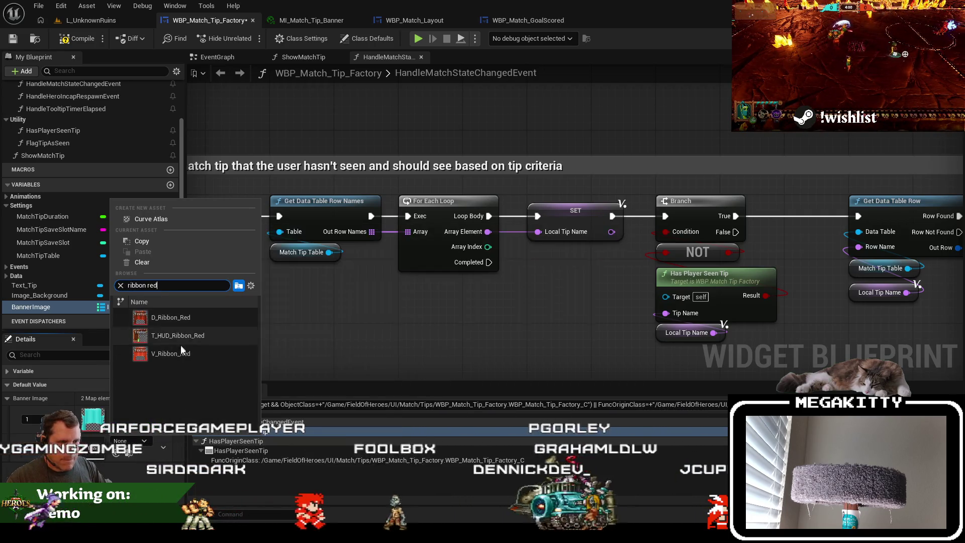
left_click(181, 354)
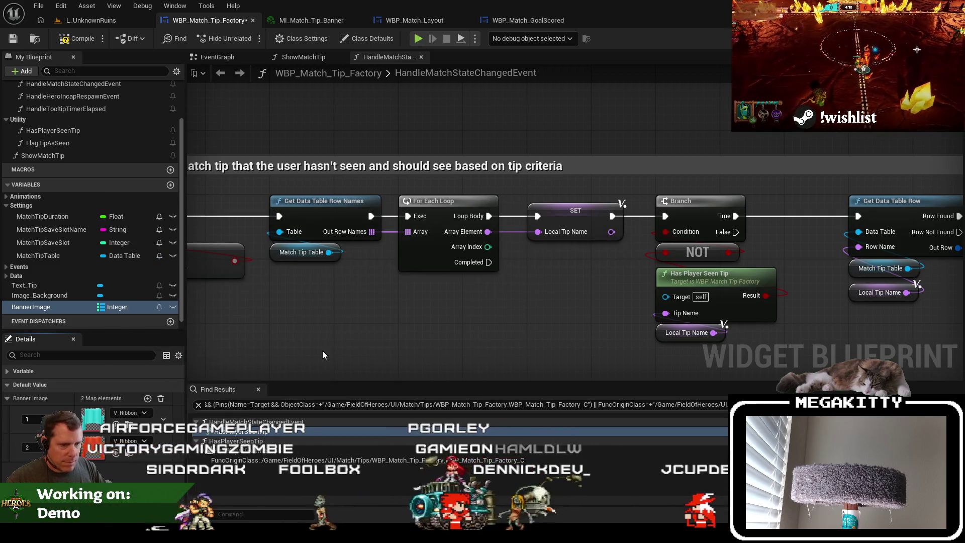
Check the banner image in the widget layout, then return to the node graphs
left_click_drag(398, 289, 448, 292)
scroll(448, 292, "down", 2)
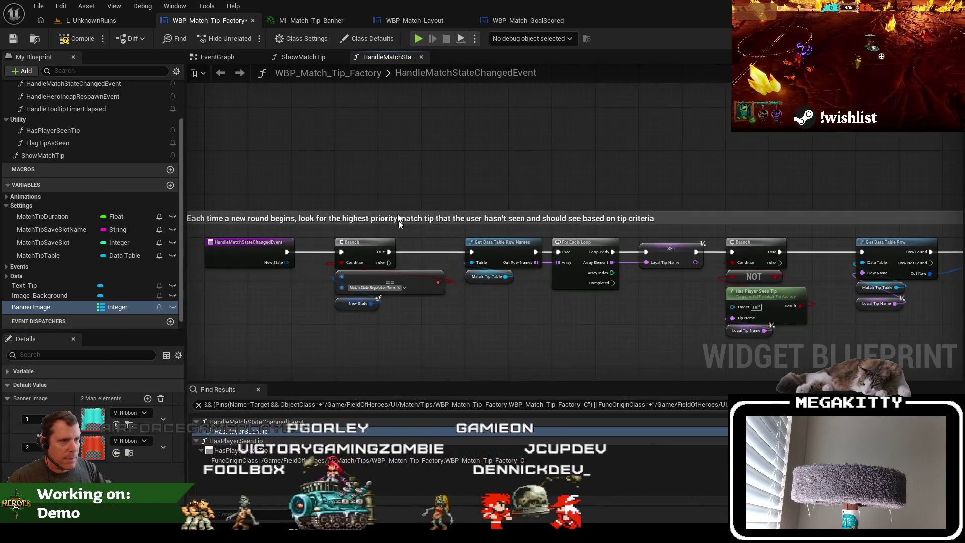
double_click(40, 295)
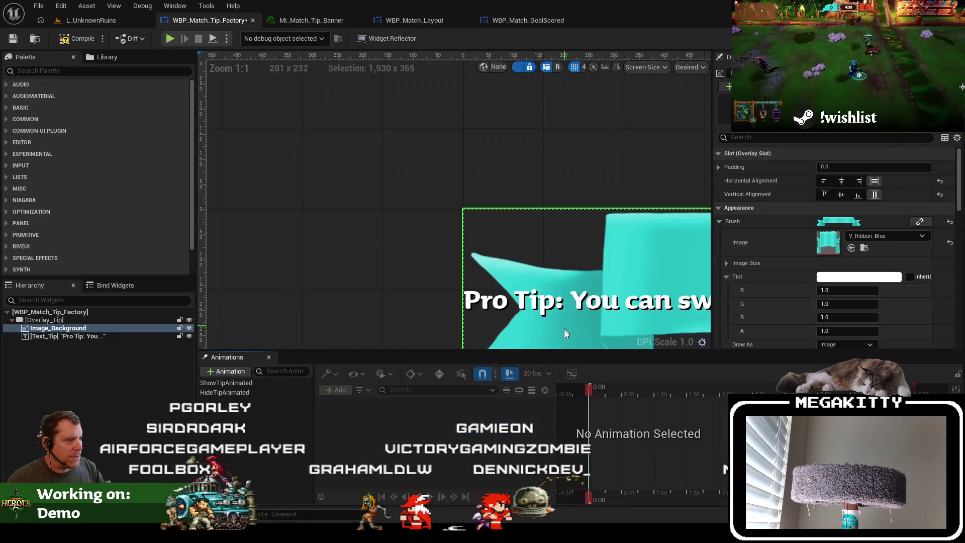
scroll(492, 243, "down", 2)
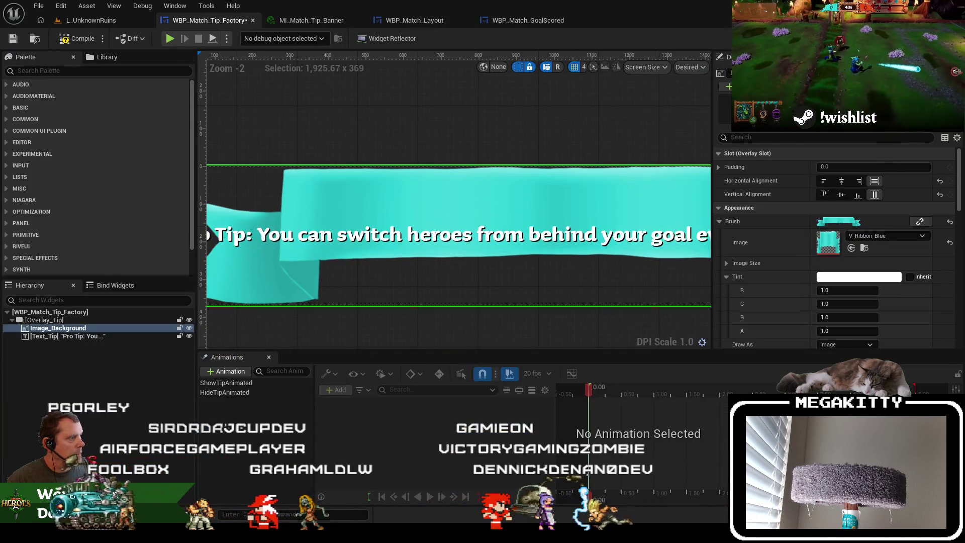
left_click(945, 55)
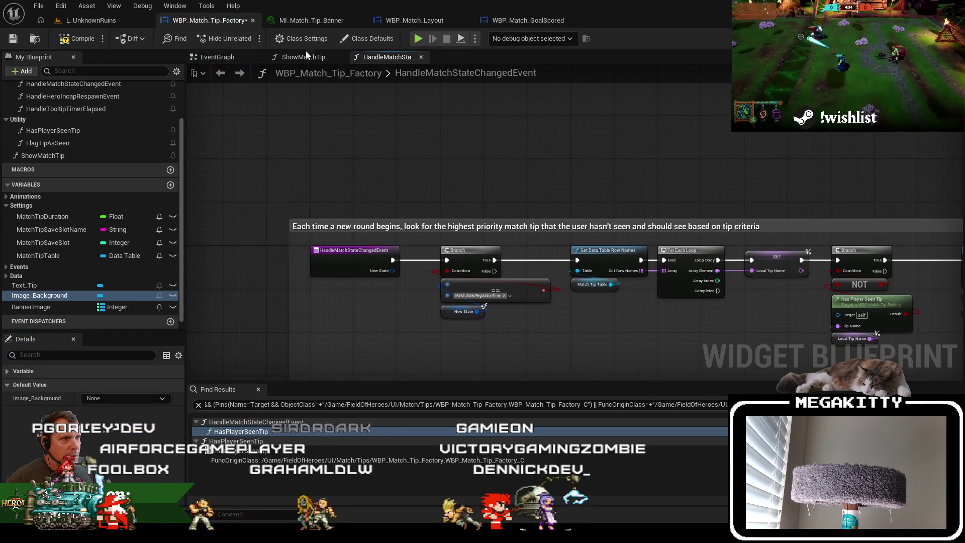
In the ShowMatchTip graph, move the node chain after Flag Tip as Seen to the right
double_click(42, 155)
scroll(309, 183, "down", 2)
scroll(307, 173, "down", 1)
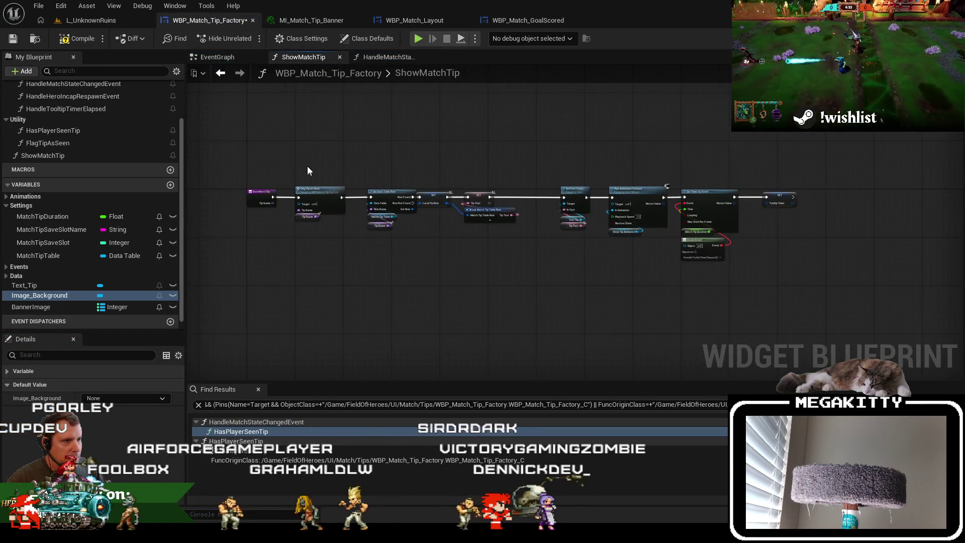
scroll(386, 156, "up", 2)
left_click_drag(310, 155, 883, 323)
scroll(374, 191, "up", 2)
mouse_move(355, 223)
left_mouse_down()
mouse_move(553, 216)
mouse_move(594, 230)
left_mouse_up()
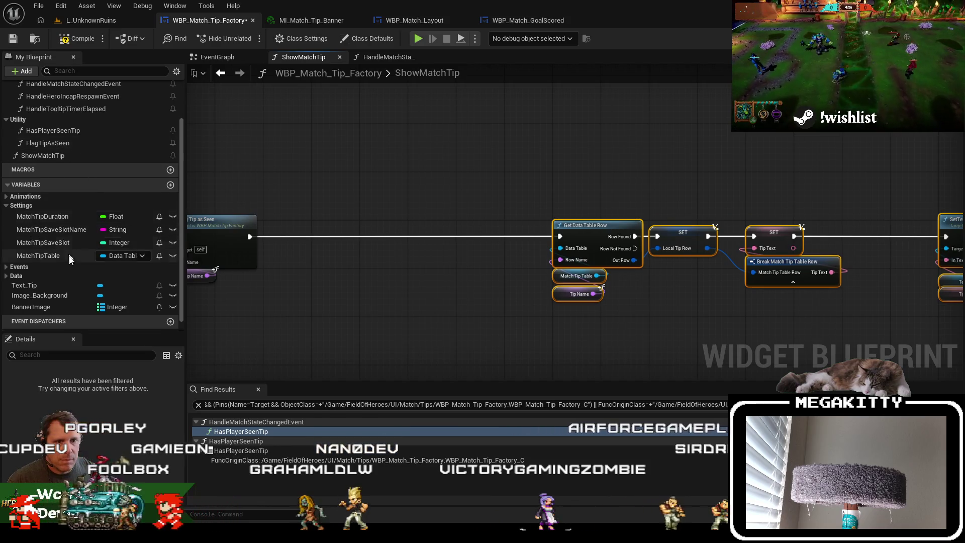
Add an Image_Background getter, delete the trial Set Brush from Texture node, and inspect BannerImage's type
scroll(67, 269, "down", 1)
mouse_move(53, 285)
left_mouse_down()
mouse_move(347, 299)
mouse_move(373, 192)
left_mouse_up()
type("set textu")
type("re")
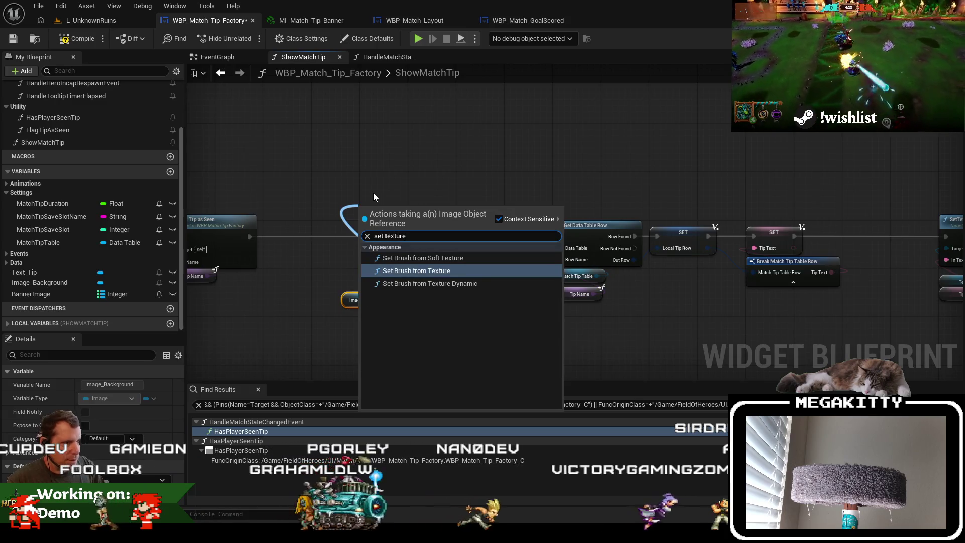
key("Return")
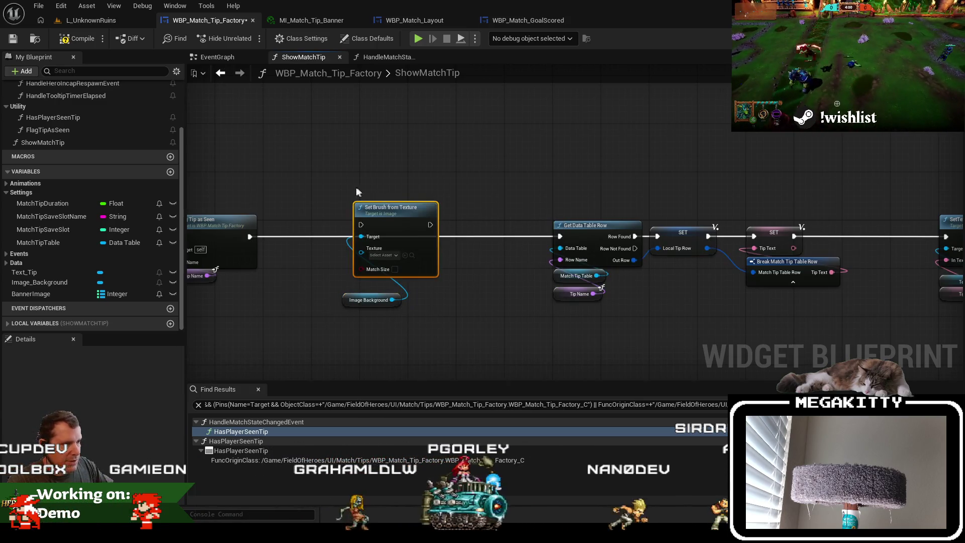
left_click_drag(358, 296, 370, 283)
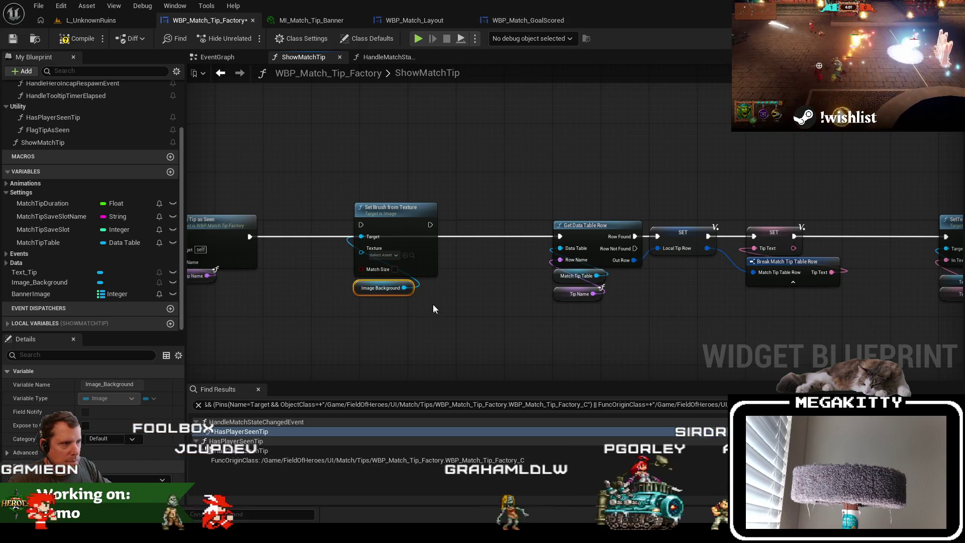
left_click_drag(436, 271, 435, 265)
key("Delete")
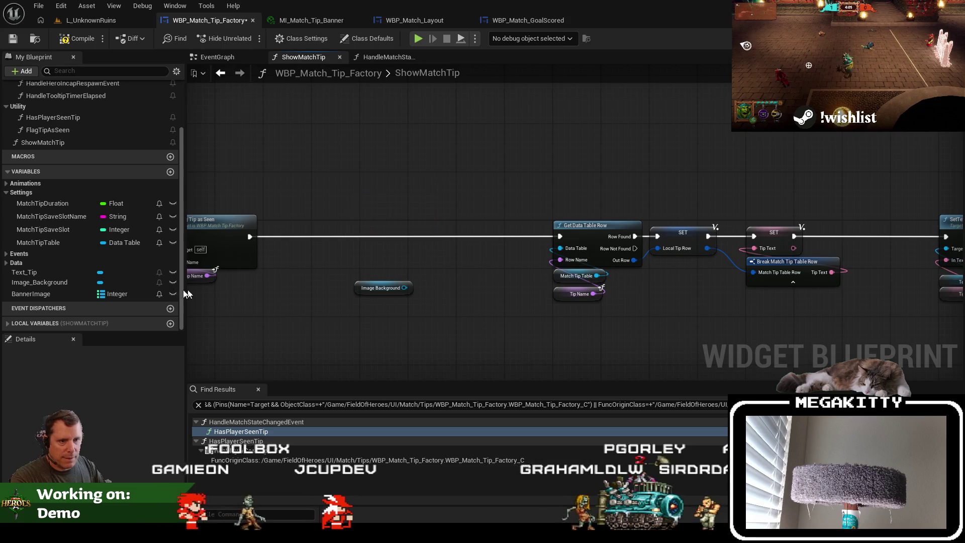
left_click(31, 294)
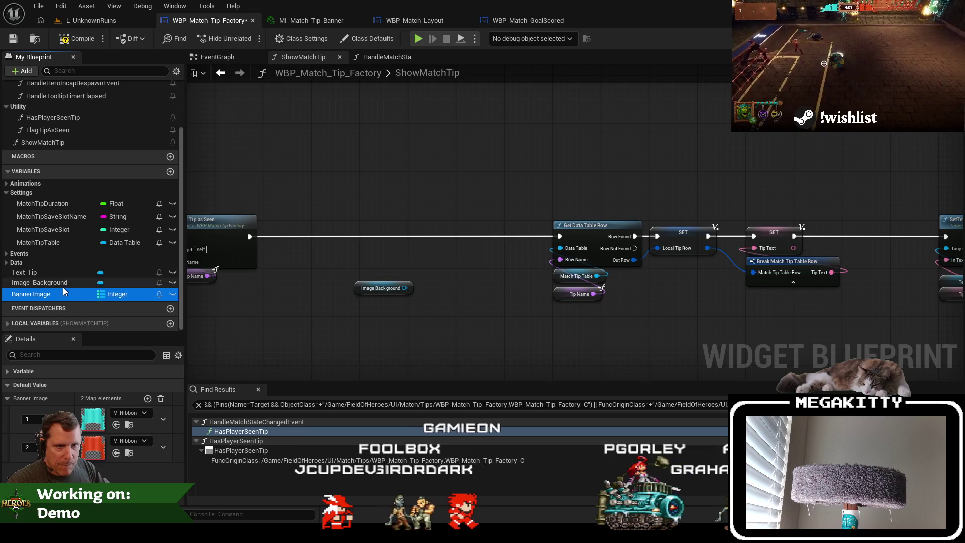
left_click(15, 372)
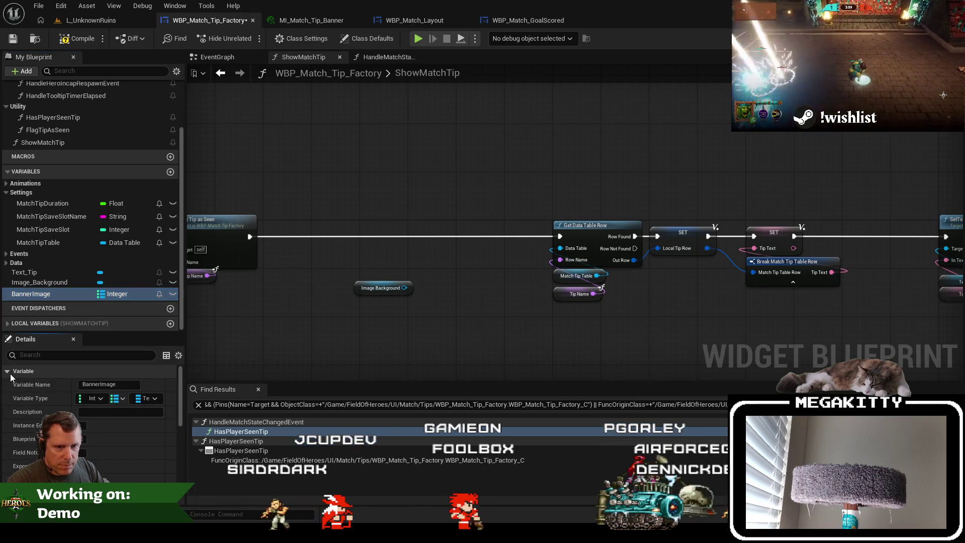
Change BannerImage's map values to Texture 2D soft object references
left_click(153, 399)
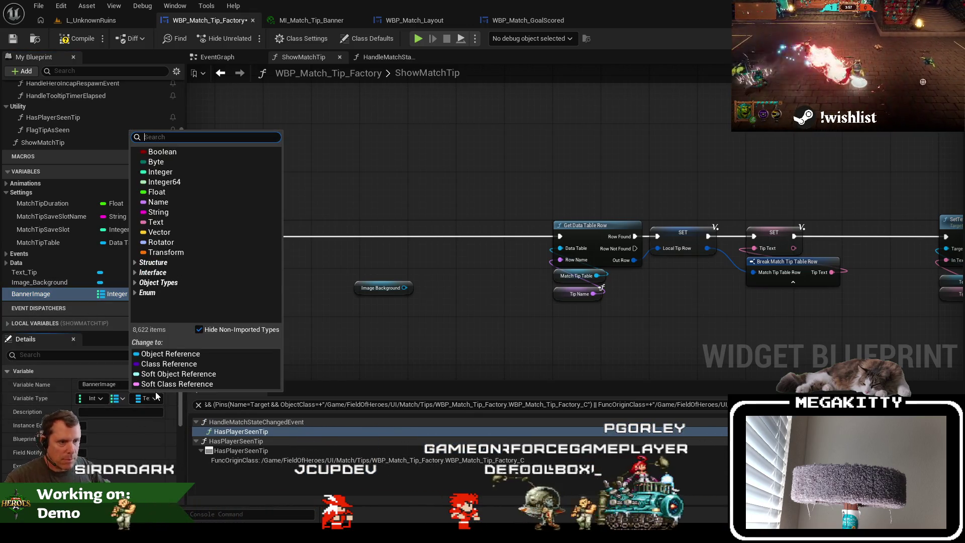
type("soft text")
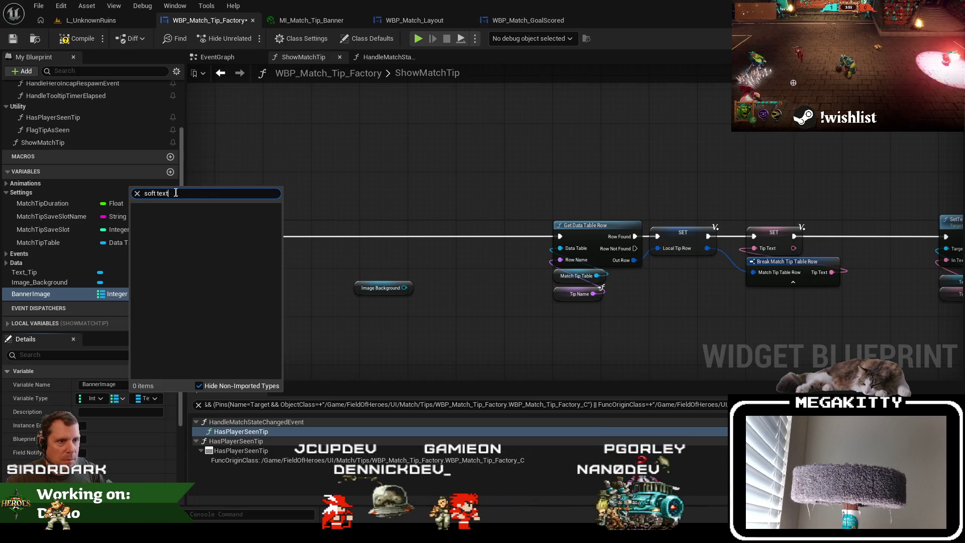
key("ctrl+a")
key("BackSpace")
type("texture")
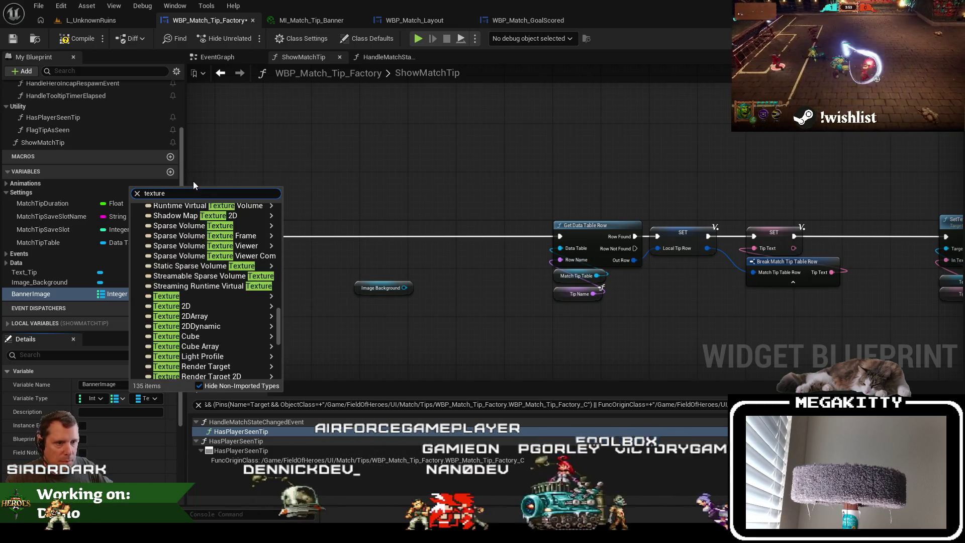
mouse_move(190, 302)
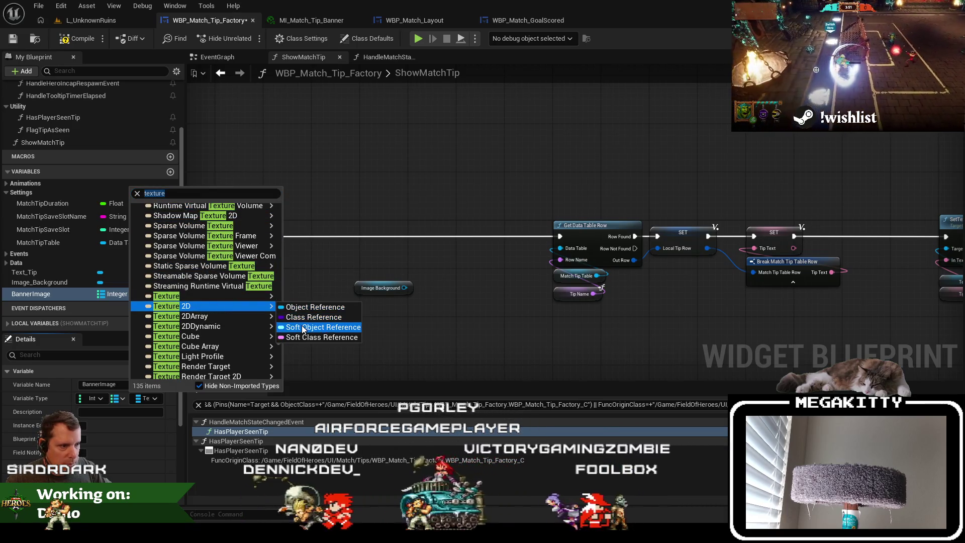
left_click(302, 325)
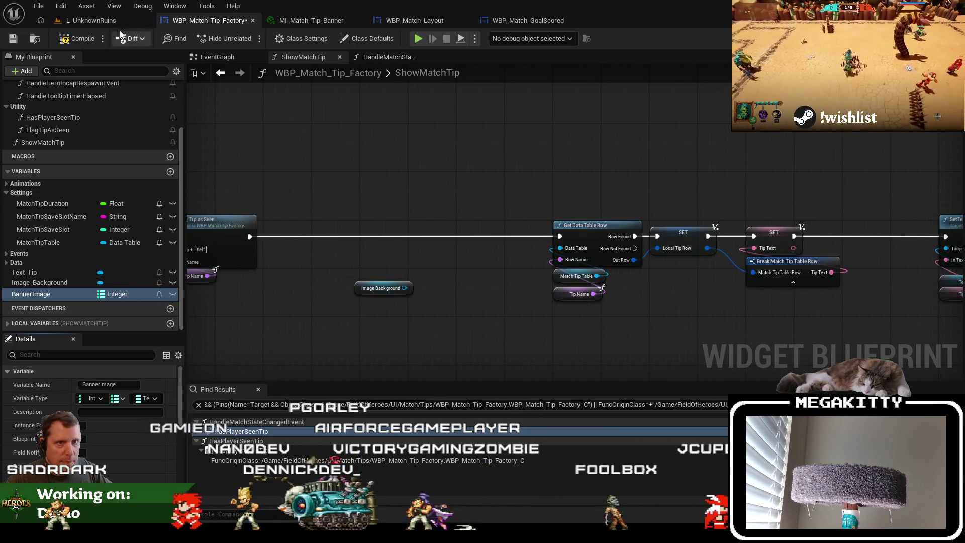
Add Set Brush from Soft Texture on Image Background, wired between Flag Tip as Seen and Get Data Table Row
type("s")
mouse_move(404, 288)
left_mouse_down()
mouse_move(384, 234)
mouse_move(401, 201)
left_mouse_up()
type("et brush from soft")
key("Return")
mouse_move(360, 225)
left_mouse_down()
mouse_move(241, 234)
mouse_move(250, 236)
left_mouse_up()
left_click_drag(432, 225, 560, 236)
left_click(381, 288, "ctrl")
mouse_move(380, 216)
left_mouse_down()
mouse_move(380, 228)
mouse_move(339, 227)
left_mouse_up()
left_click_drag(380, 266, 512, 232)
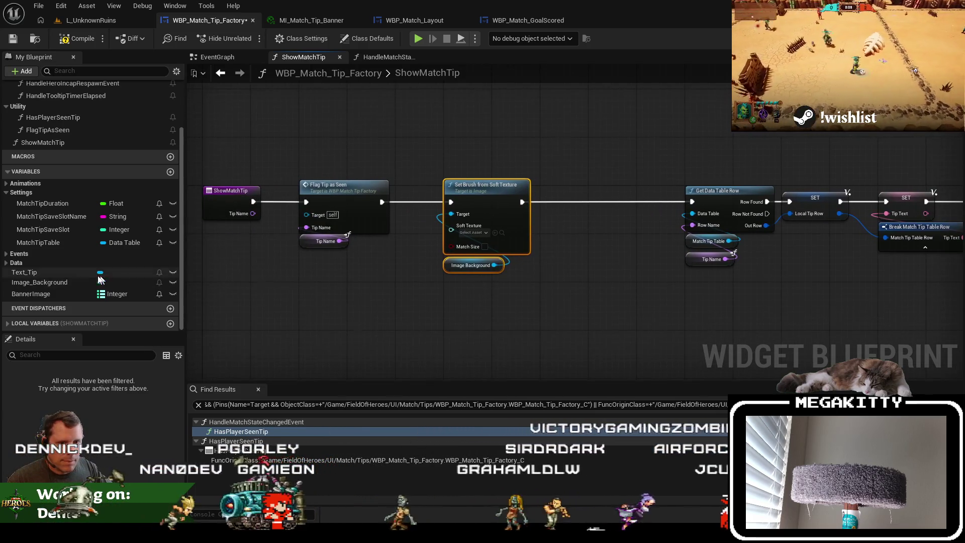
Add a BannerImage getter to the ShowMatchTip graph
left_click(32, 294)
left_click_drag(31, 294, 452, 317)
left_click(15, 119)
scroll(15, 119, "up", 3)
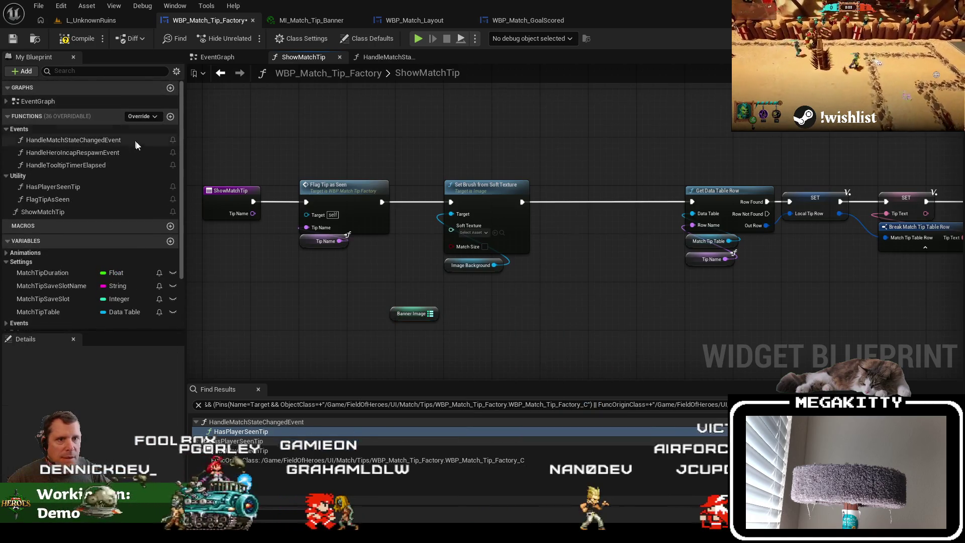
Create a function named GetOwningPlayerTeamId in the Utility category
left_click(169, 116)
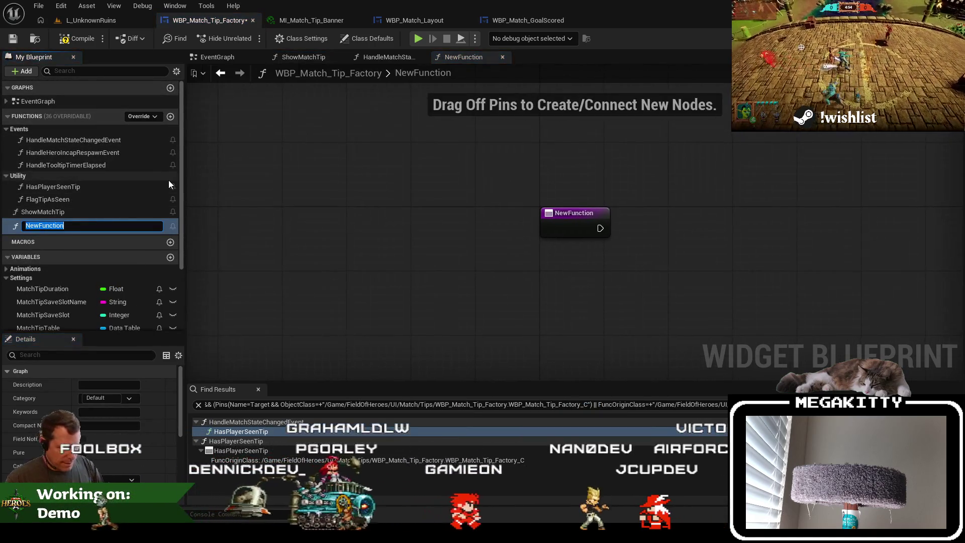
type("GetOwningPlayerTeamId")
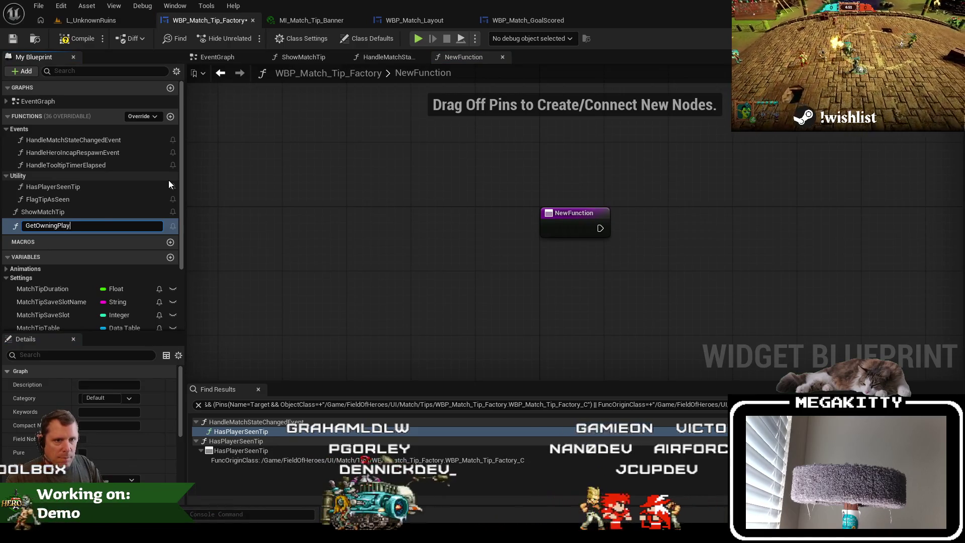
key("Return")
mouse_move(66, 225)
left_mouse_down()
mouse_move(71, 173)
mouse_move(73, 189)
left_mouse_up()
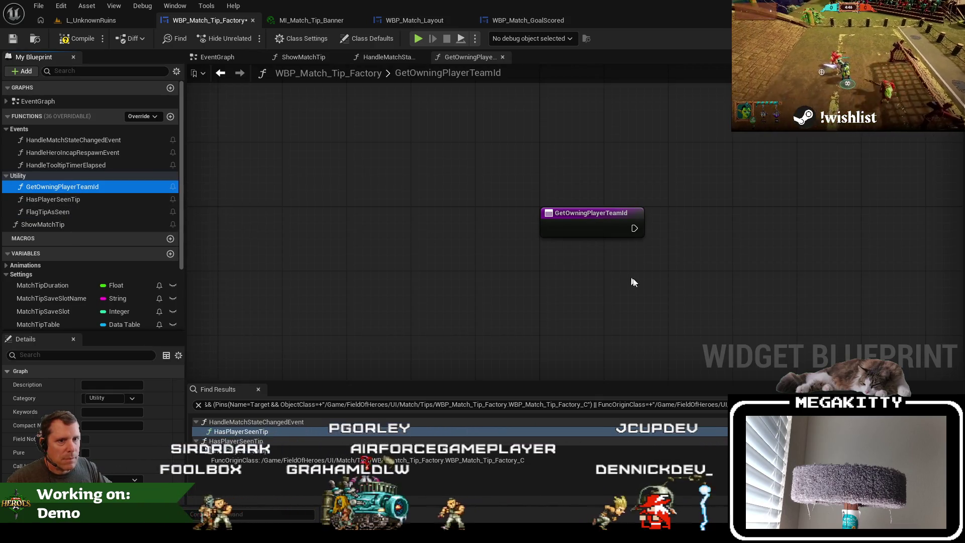
Give GetOwningPlayerTeamId an Integer output
left_click_drag(625, 280, 403, 291)
left_click(372, 240)
scroll(97, 437, "down", 3)
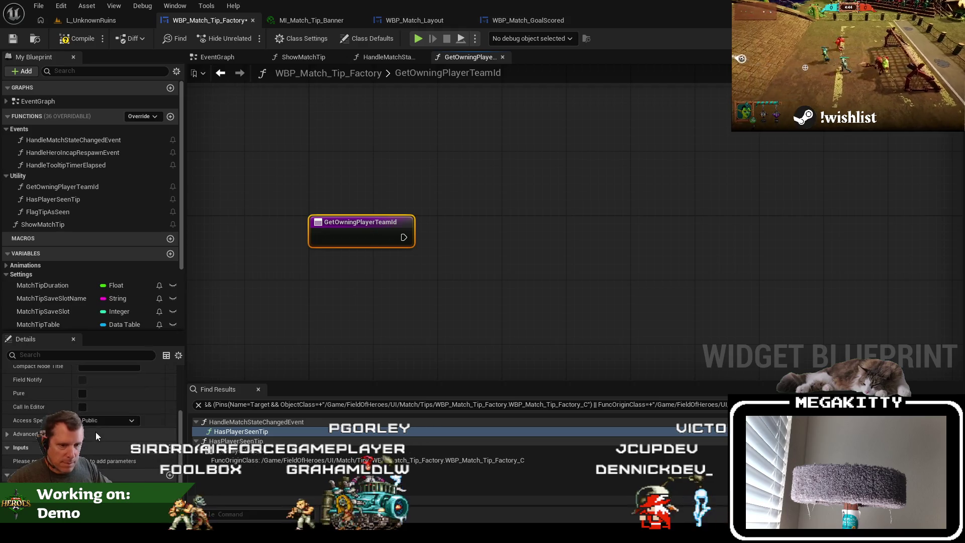
left_click(100, 488)
left_click(119, 327)
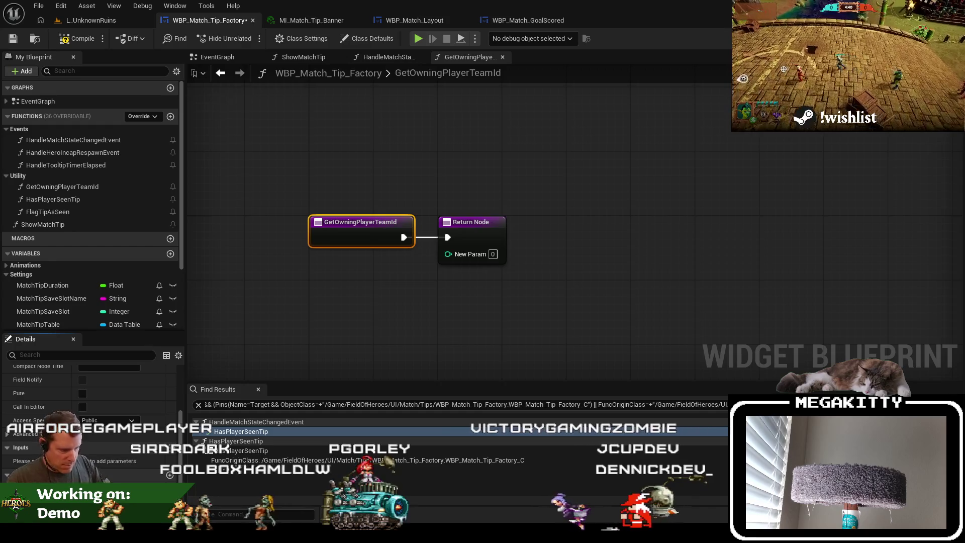
Add Get Owning Player and a Get Player State node fed from it
right_click(417, 301)
type("g")
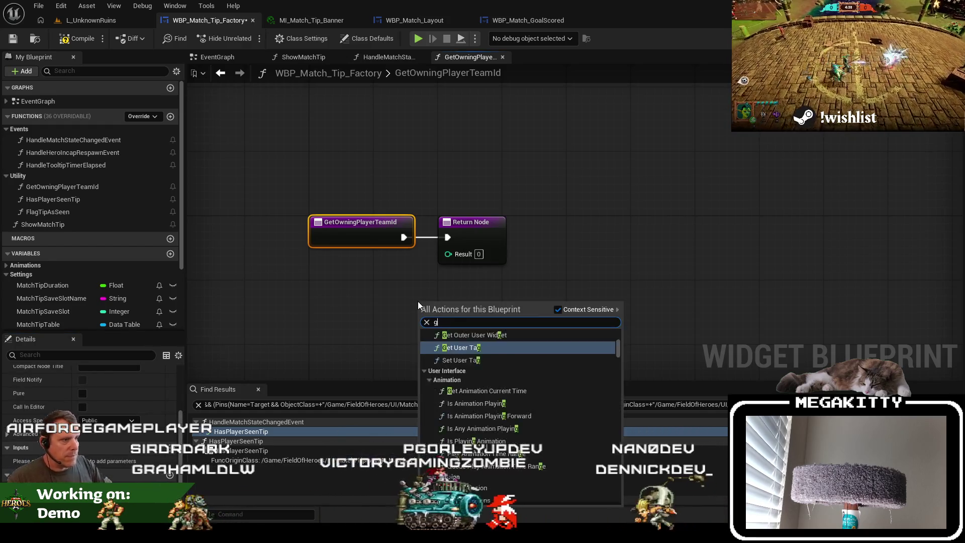
type("et owning player s")
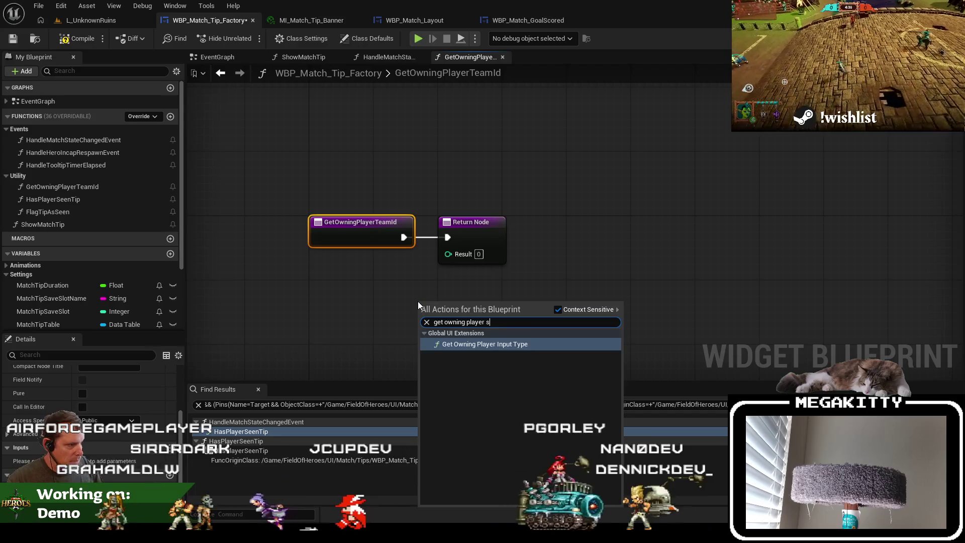
key("BackSpace")
key("Up")
key("Up")
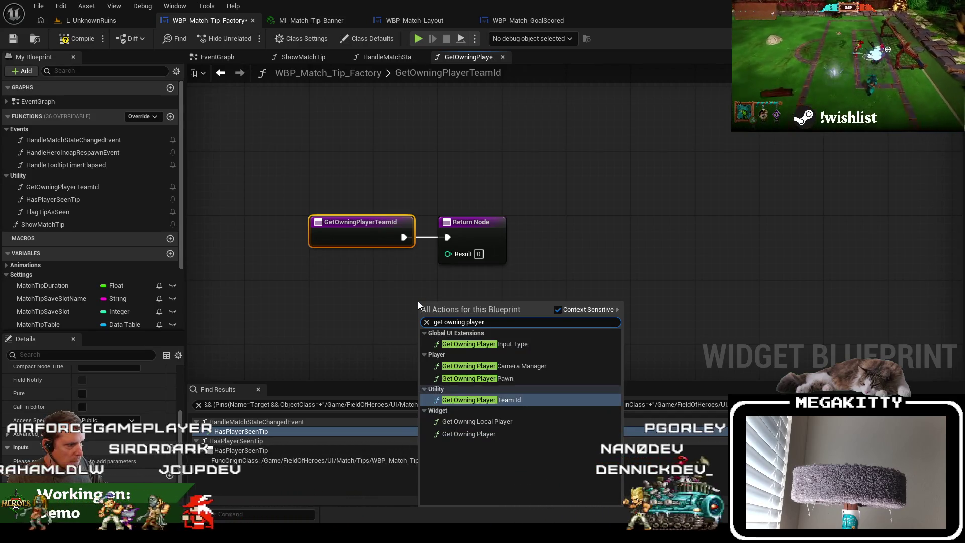
key("Up")
key("Down")
key("Down")
key("Down")
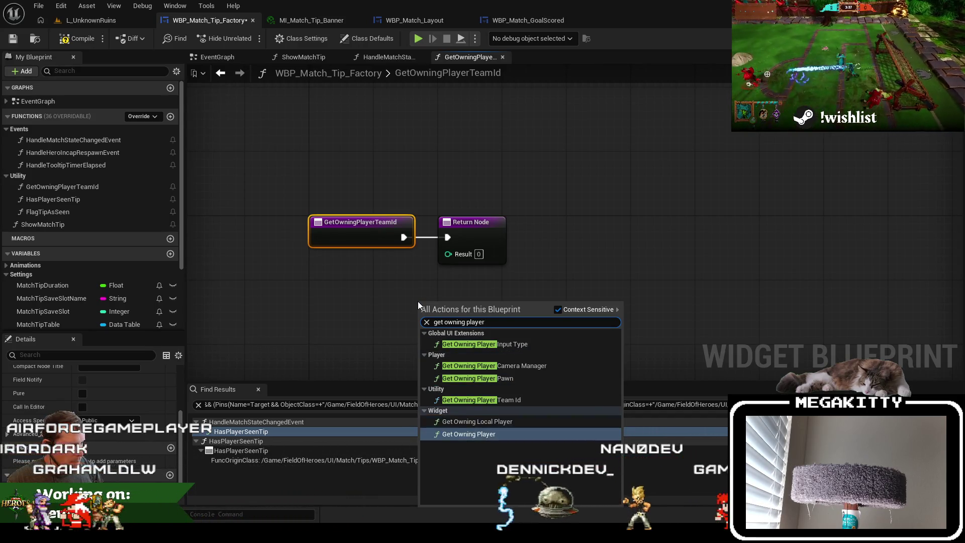
key("Return")
left_click_drag(563, 319, 566, 311)
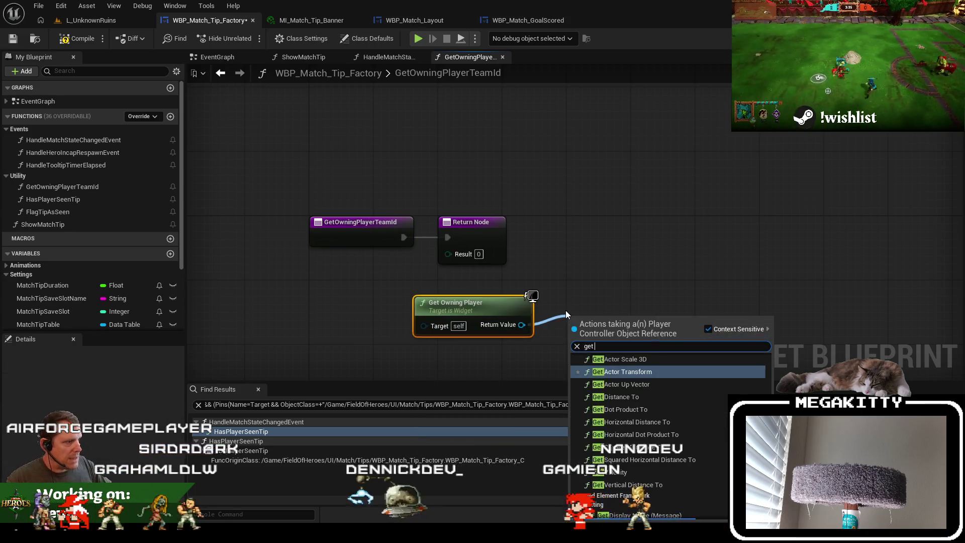
type("get state")
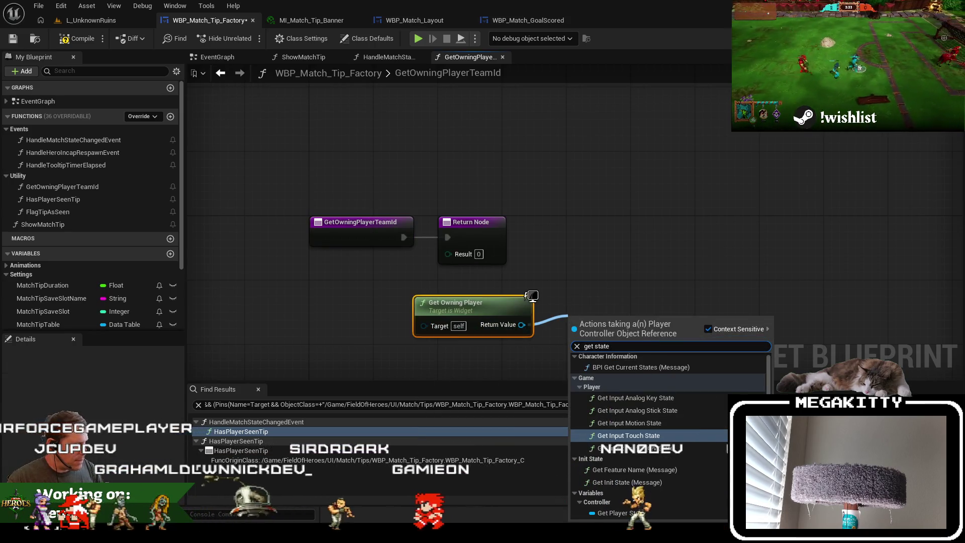
left_click(617, 512)
Insert a Sequence node into the execution line before the Return Node
left_click_drag(462, 226, 670, 226)
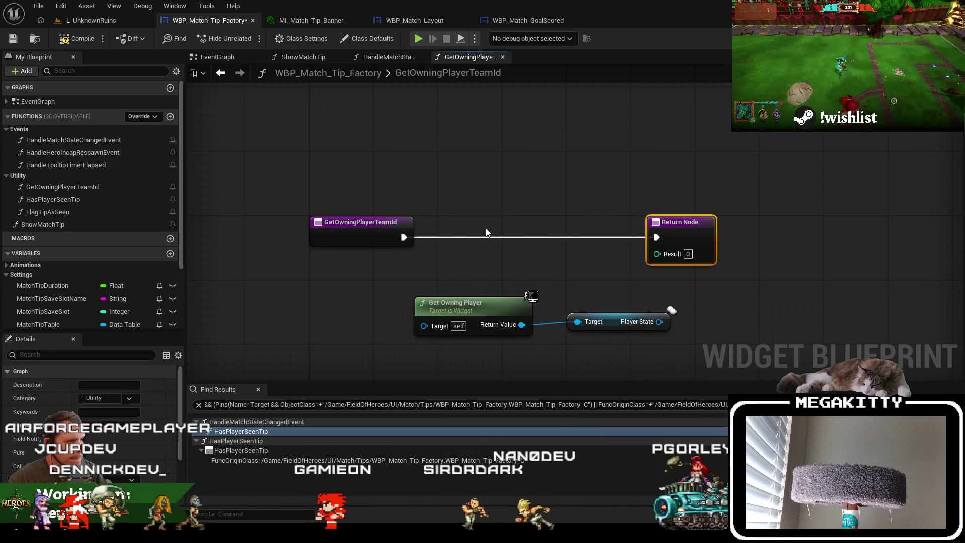
mouse_move(404, 238)
left_mouse_down()
mouse_move(468, 235)
mouse_move(446, 221)
left_mouse_up()
type("sequence")
key("Return")
right_click(496, 238)
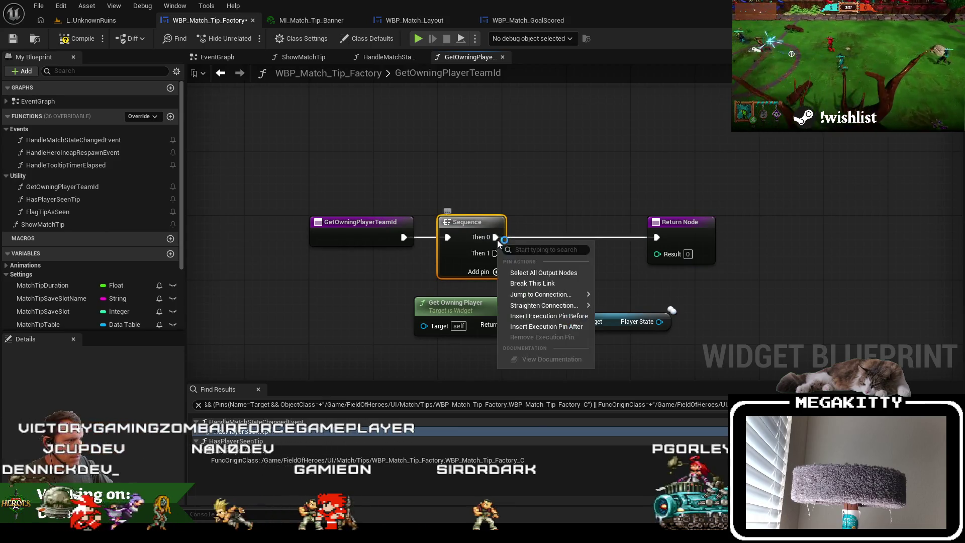
Wire Sequence Then 1 to the Return Node and add Cast To MatchPlayerState from Player State
left_click(537, 284)
left_click_drag(496, 254, 656, 240)
mouse_move(676, 222)
left_mouse_down()
mouse_move(692, 335)
mouse_move(618, 232)
left_mouse_up()
type("cast to sessio")
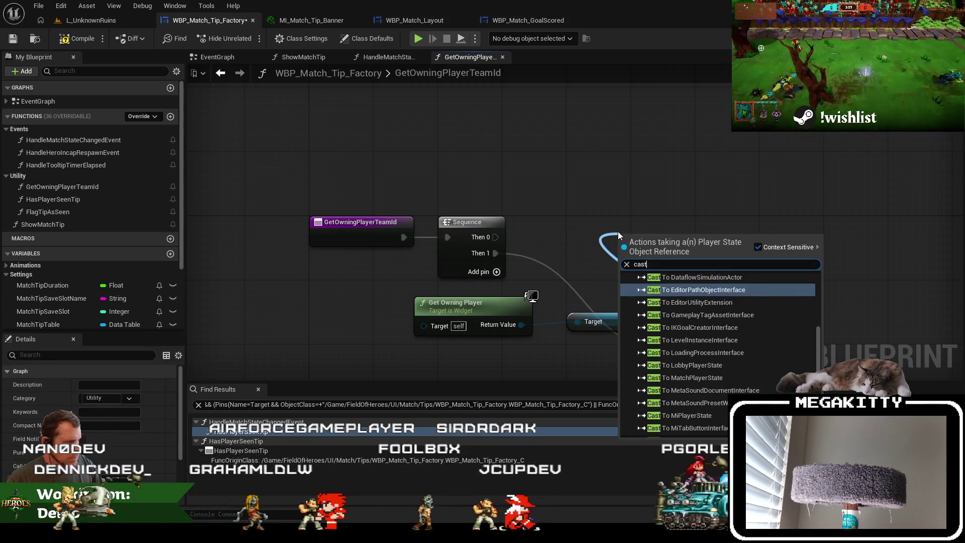
key("BackSpace")
key("BackSpace")
key("BackSpace")
type("match")
key("Return")
mouse_move(661, 236)
left_mouse_down()
mouse_move(622, 213)
mouse_move(678, 219)
mouse_move(496, 237)
left_mouse_up()
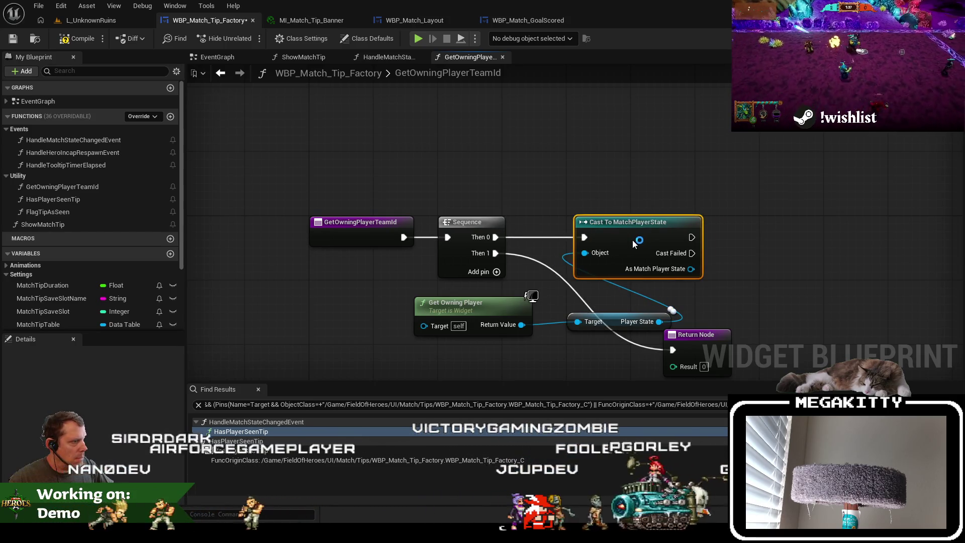
Rearrange the graph, placing Get Owning Player below Player State and the Return Node lower
mouse_move(705, 347)
left_mouse_down()
mouse_move(698, 274)
mouse_move(601, 289)
left_mouse_up()
mouse_move(465, 238)
left_mouse_down()
mouse_move(618, 222)
mouse_move(610, 260)
left_mouse_up()
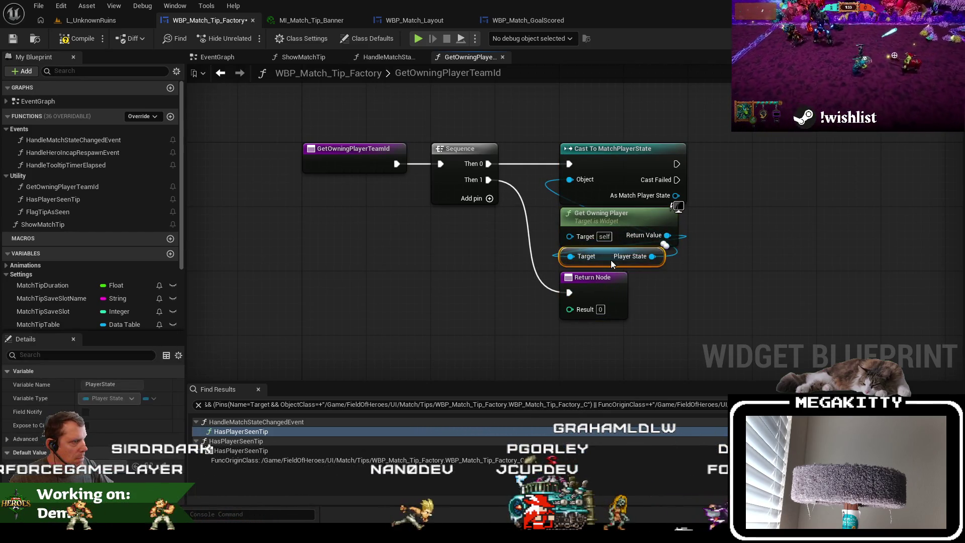
mouse_move(661, 229)
left_mouse_down()
mouse_move(710, 238)
mouse_move(735, 264)
mouse_move(796, 267)
left_mouse_up()
left_click_drag(608, 257, 608, 217)
left_click_drag(782, 250, 629, 235)
left_click_drag(617, 282, 617, 342)
left_click(603, 232)
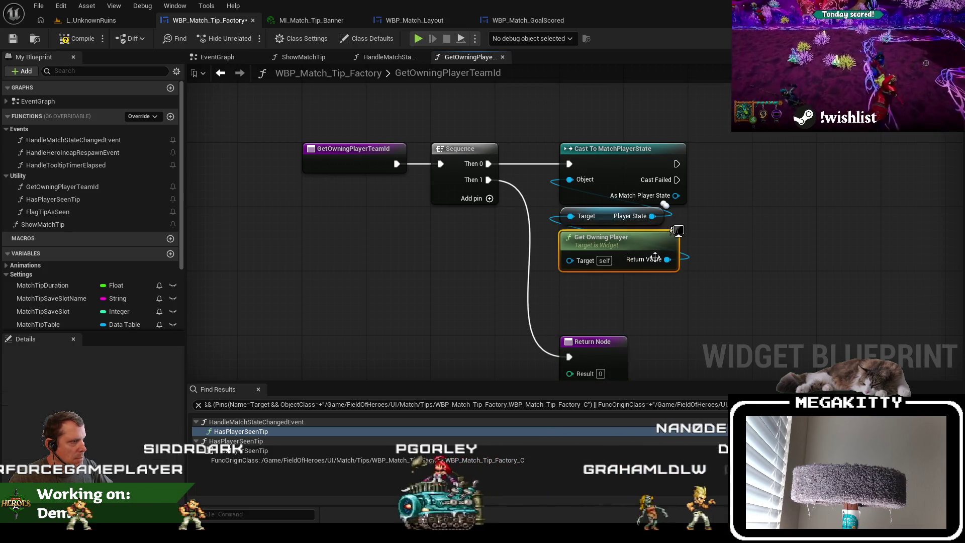
Add a second Return Node after the cast, return Get Team Id, and save the blueprint
scroll(541, 298, "down", 1)
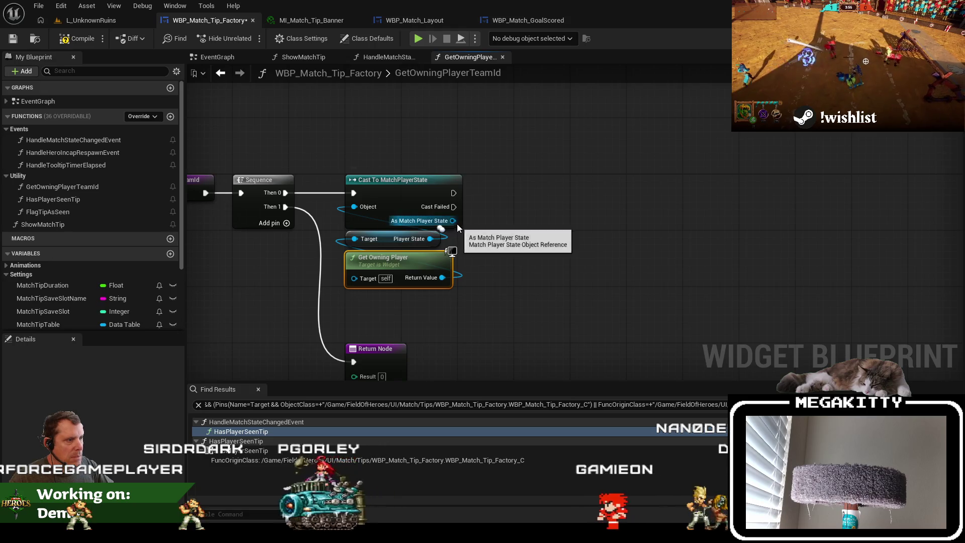
key("ctrl+v")
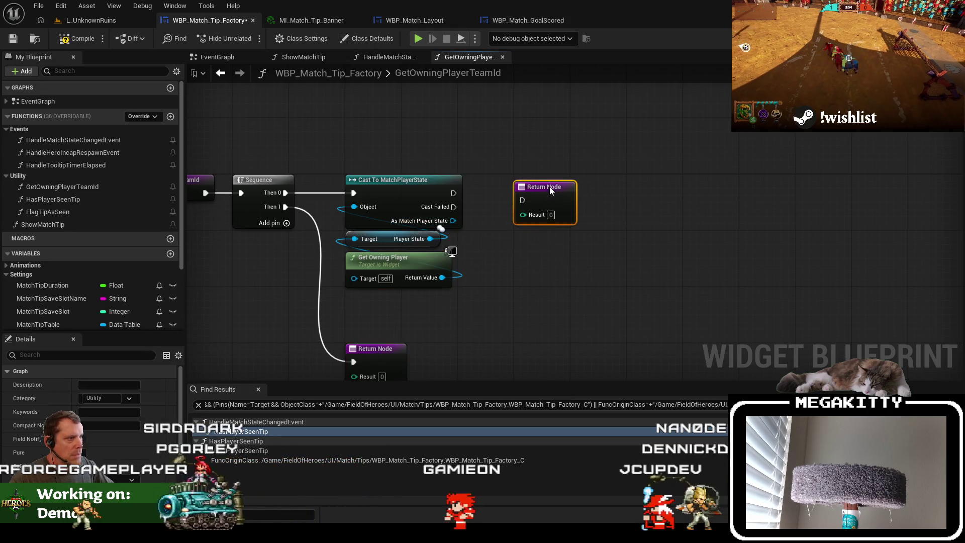
left_click_drag(550, 187, 551, 185)
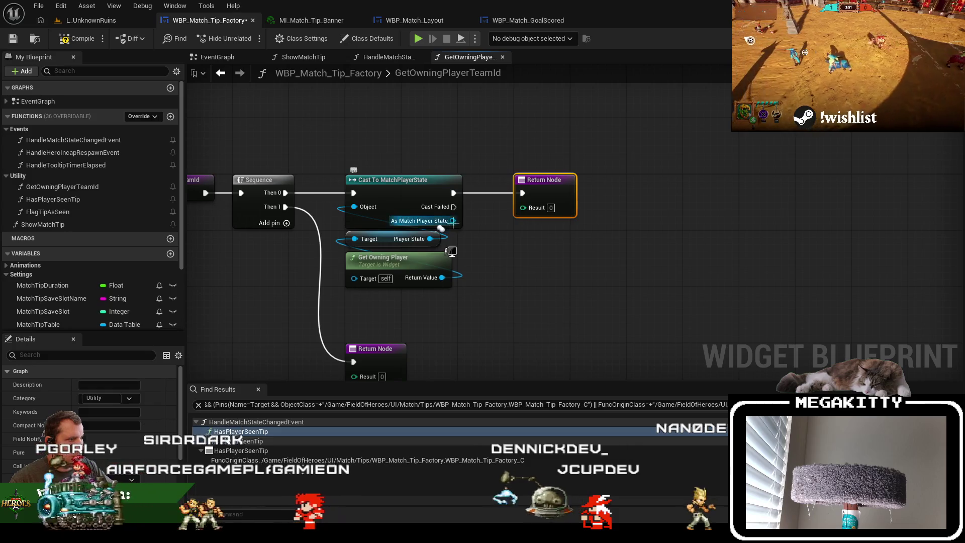
left_click_drag(453, 221, 504, 246)
type("get team id")
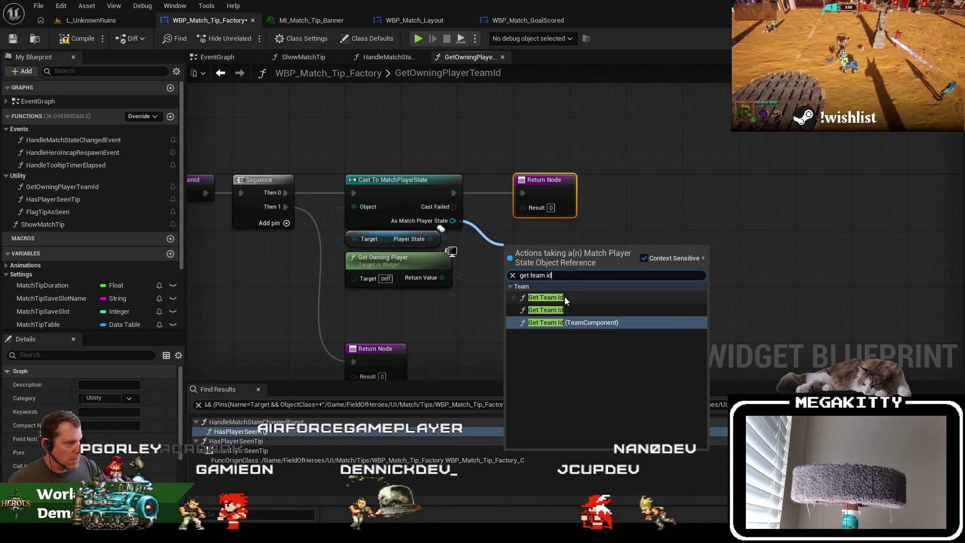
left_click(564, 297)
mouse_move(609, 271)
left_mouse_down()
mouse_move(559, 215)
mouse_move(536, 208)
left_mouse_up()
left_click_drag(547, 251, 562, 222)
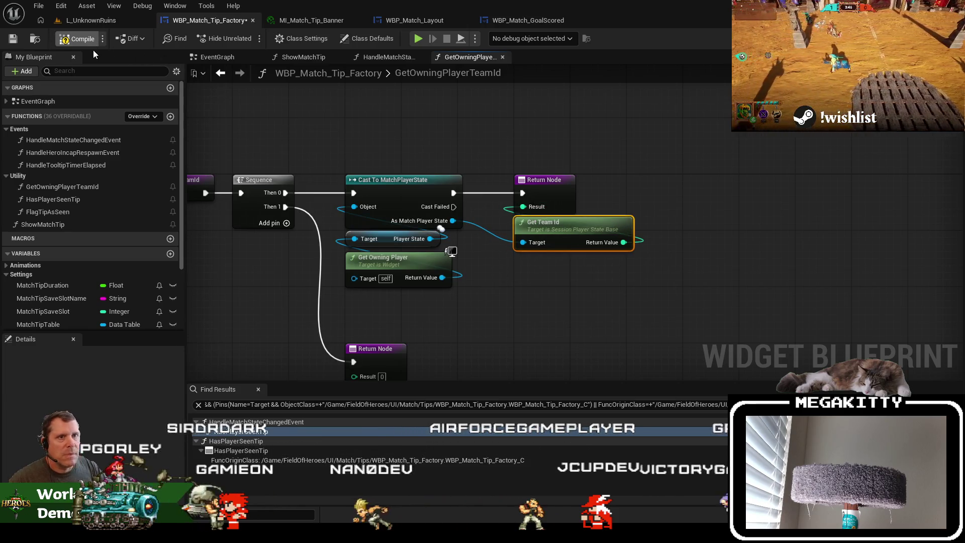
left_click(12, 39)
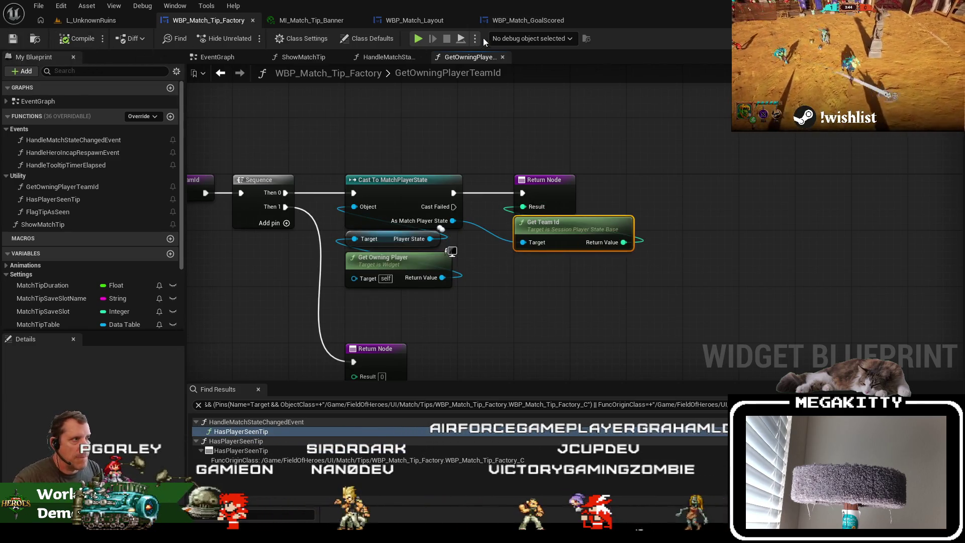
left_click(396, 60)
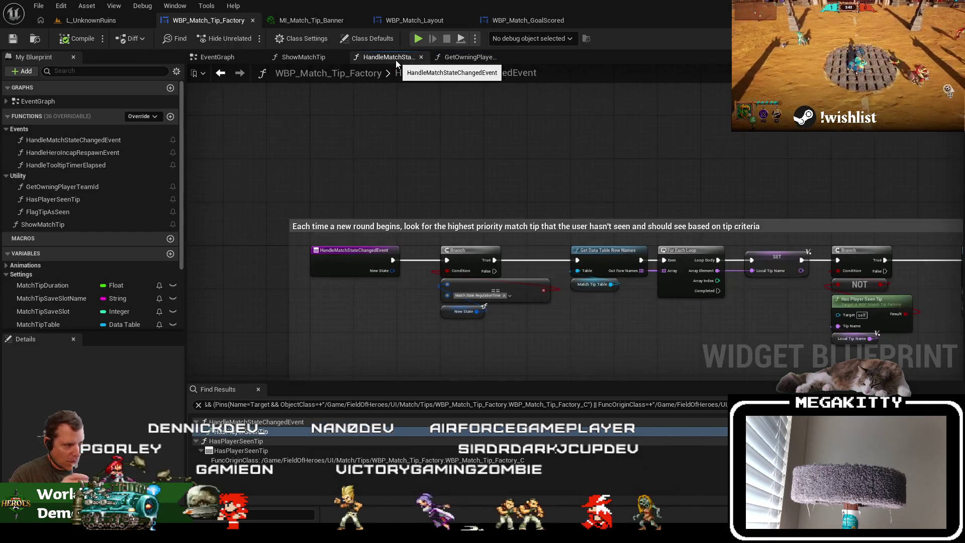
In ShowMatchTip, find Banner Image's texture by Get Owning Player Team Id and feed Soft Texture
left_click(309, 56)
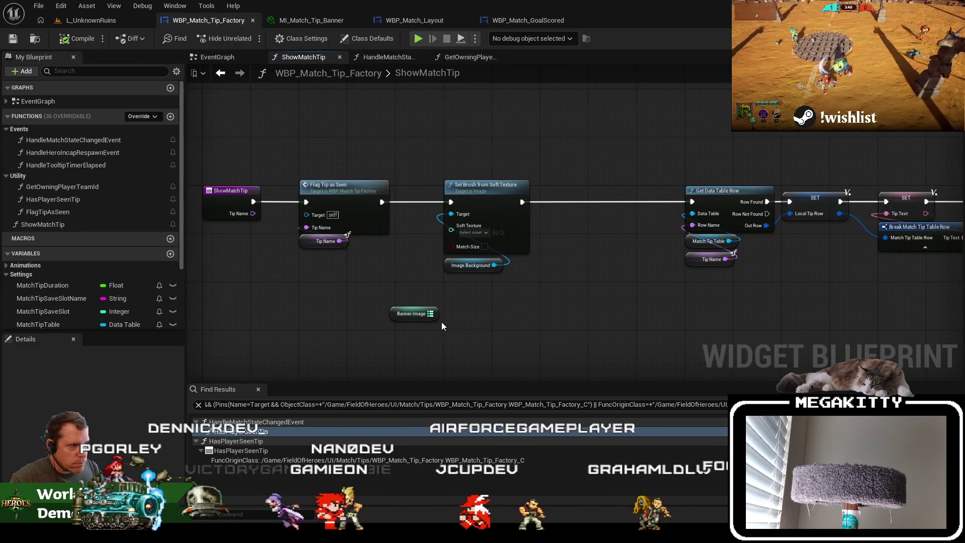
mouse_move(431, 314)
left_mouse_down()
mouse_move(490, 301)
mouse_move(452, 325)
left_mouse_up()
type("get")
type("find")
key("Return")
type("get wo")
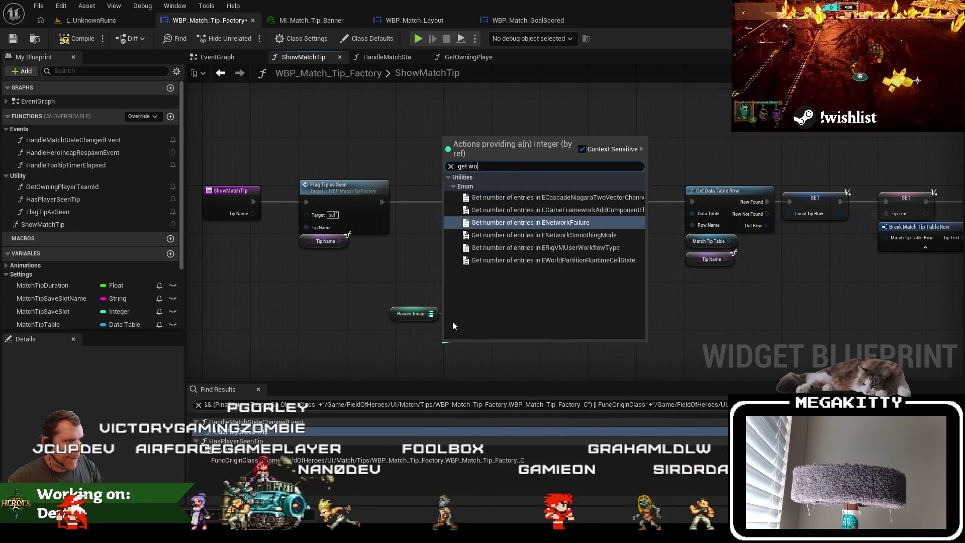
key("BackSpace")
key("BackSpace")
type("owning")
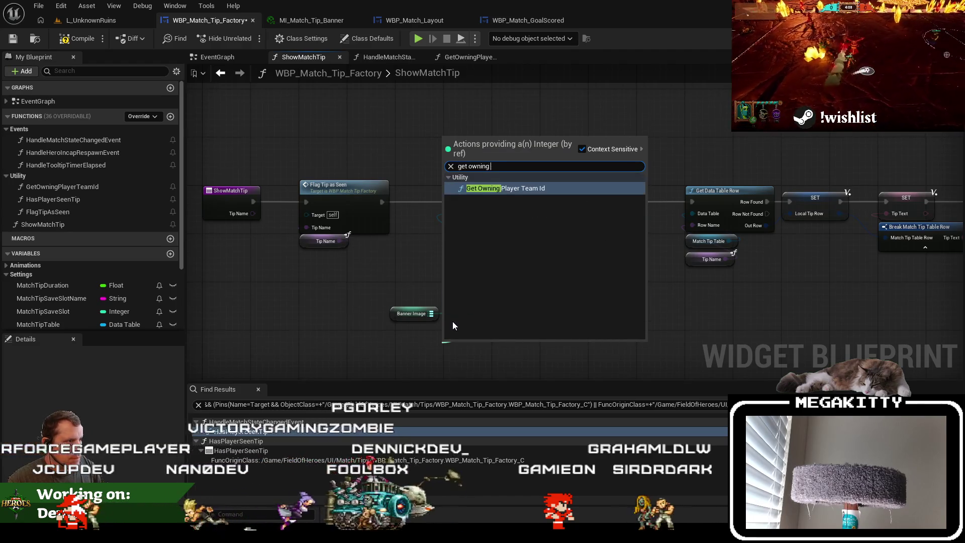
key("Return")
mouse_move(553, 306)
left_mouse_down()
mouse_move(442, 251)
mouse_move(450, 225)
left_mouse_up()
Tidy the Find and team id nodes and make Get Owning Player Team Id pure
mouse_move(536, 301)
left_mouse_down()
mouse_move(461, 258)
mouse_move(471, 277)
left_mouse_up()
left_click_drag(416, 318, 470, 306)
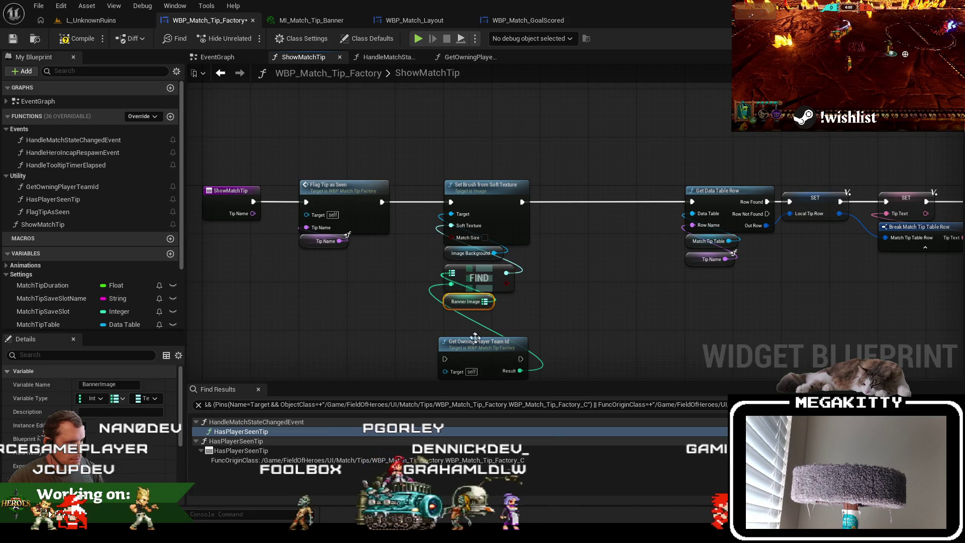
left_click_drag(481, 348, 486, 318)
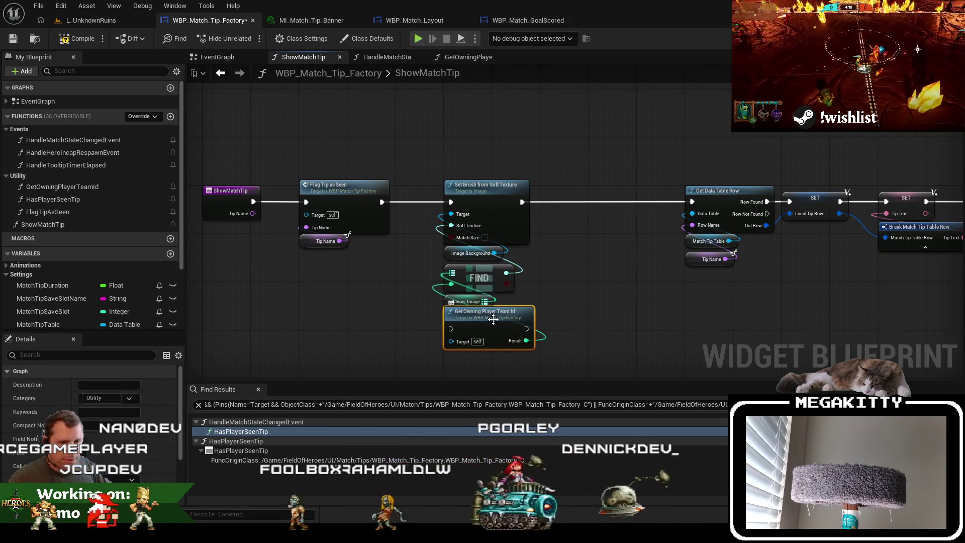
scroll(57, 400, "down", 3)
left_click(83, 392)
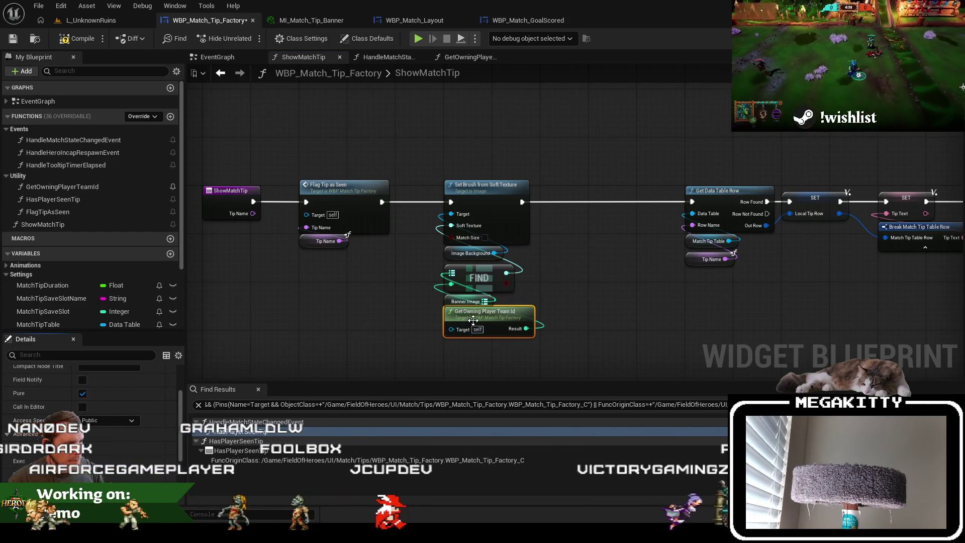
left_click_drag(502, 309, 343, 279)
Move the Get Data Table Row through SetText nodes next to Set Brush, then open L_UnknownRuins
scroll(342, 275, "down", 2)
left_click_drag(390, 211, 758, 323)
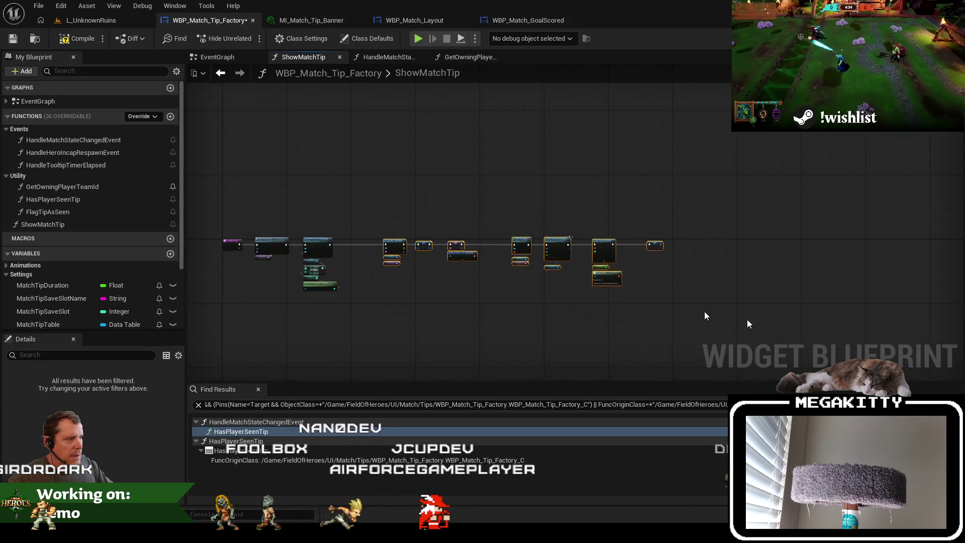
scroll(545, 240, "up", 2)
left_click_drag(546, 240, 448, 233)
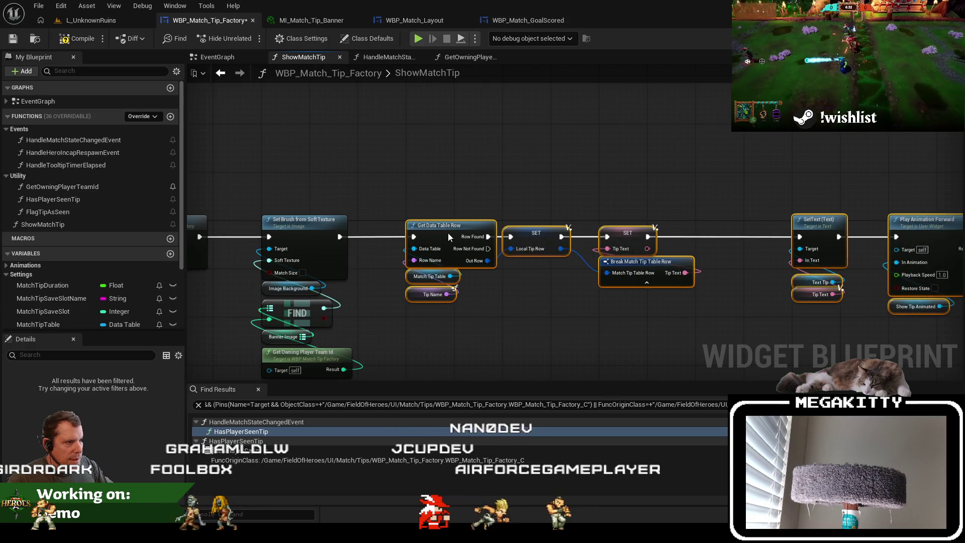
scroll(407, 170, "down", 1)
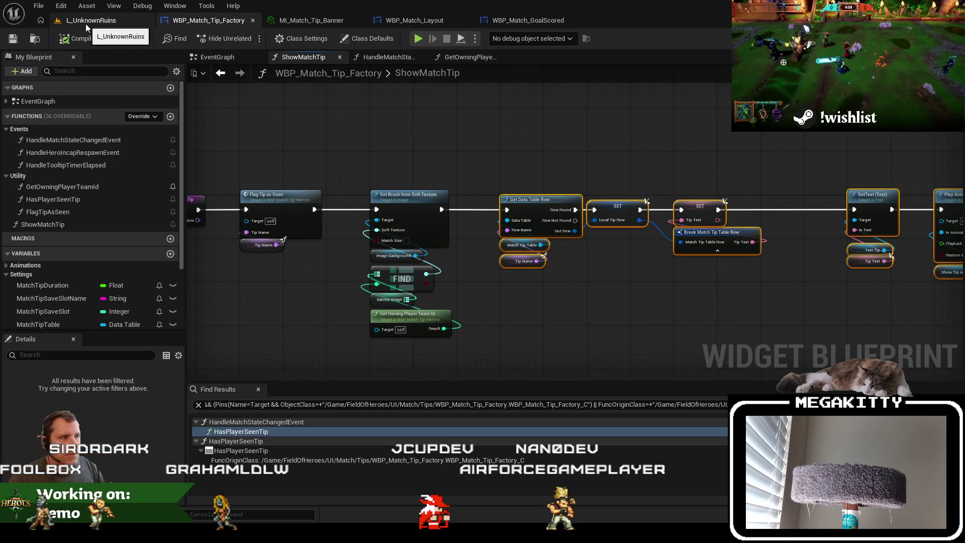
left_click(85, 22)
left_click(271, 38)
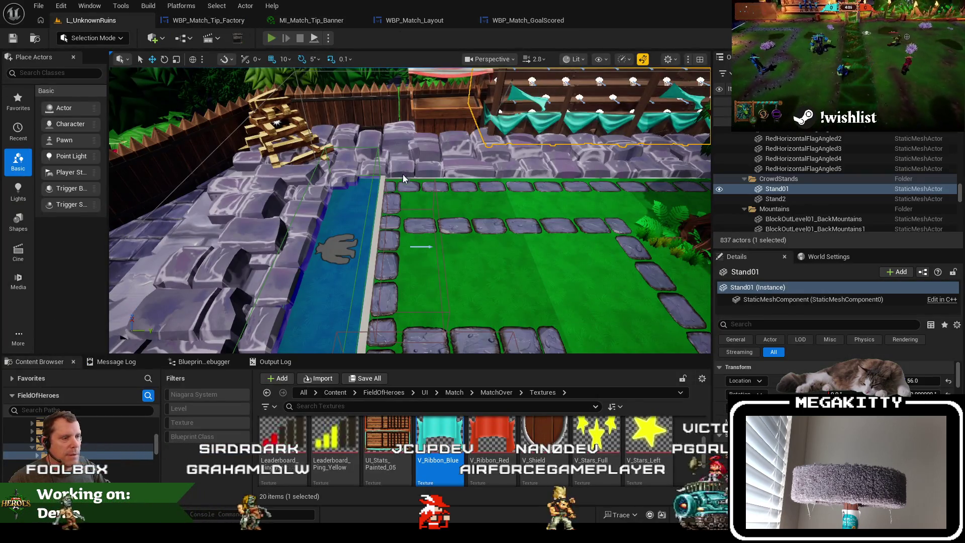
left_click(342, 224)
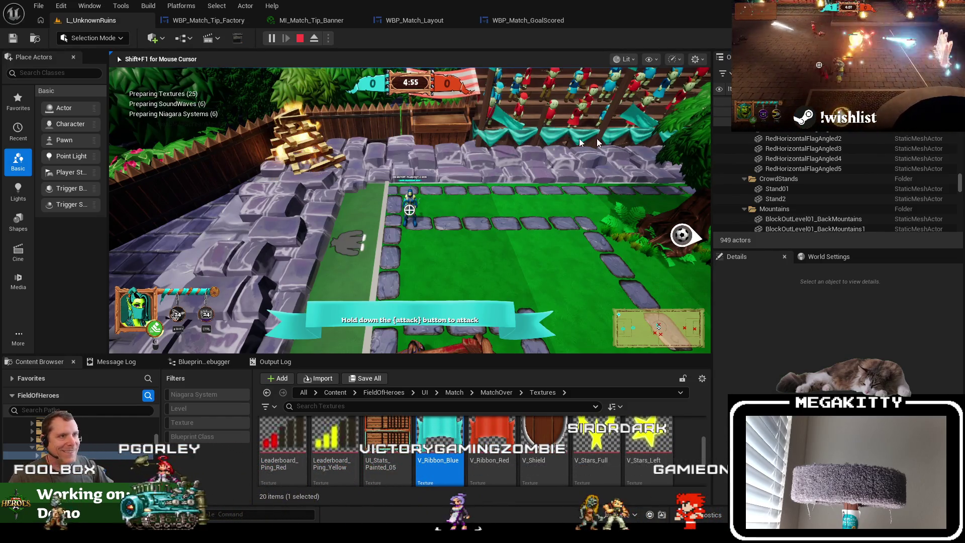
key("Escape")
left_click(271, 39)
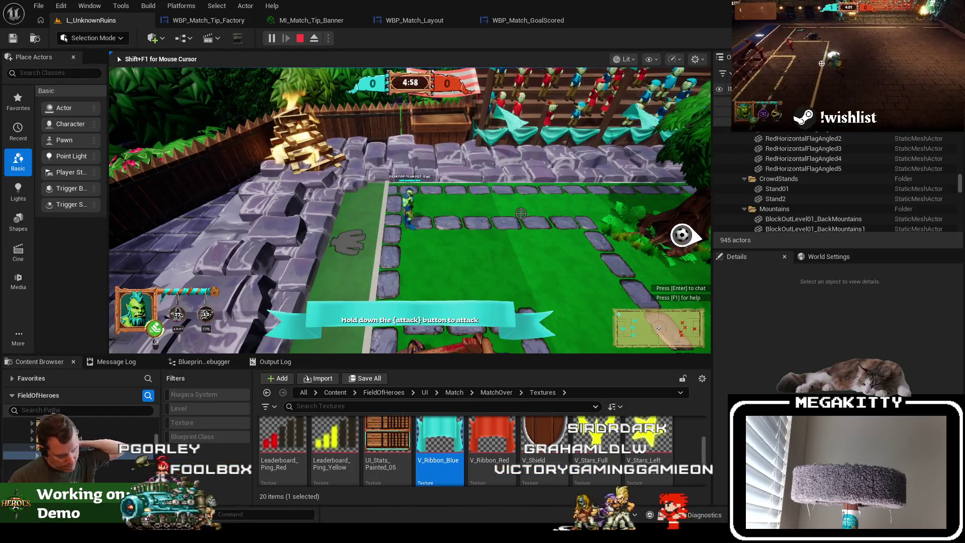
key("Escape")
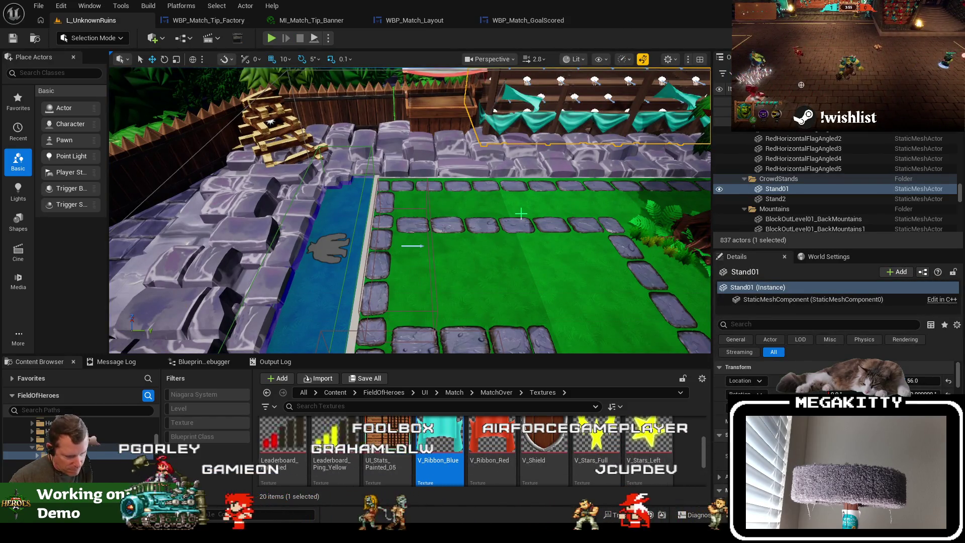
left_click(229, 22)
left_click(314, 24)
left_click(233, 23)
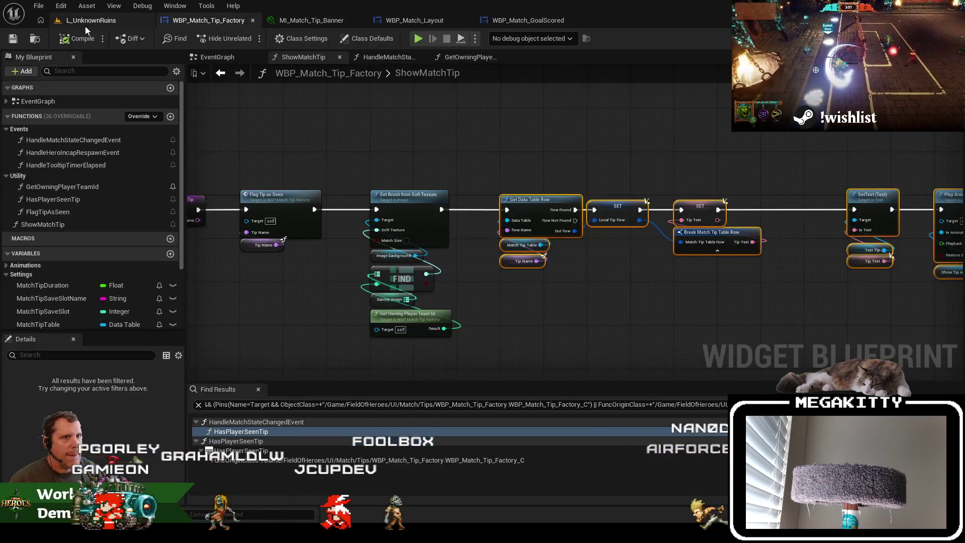
left_click(85, 22)
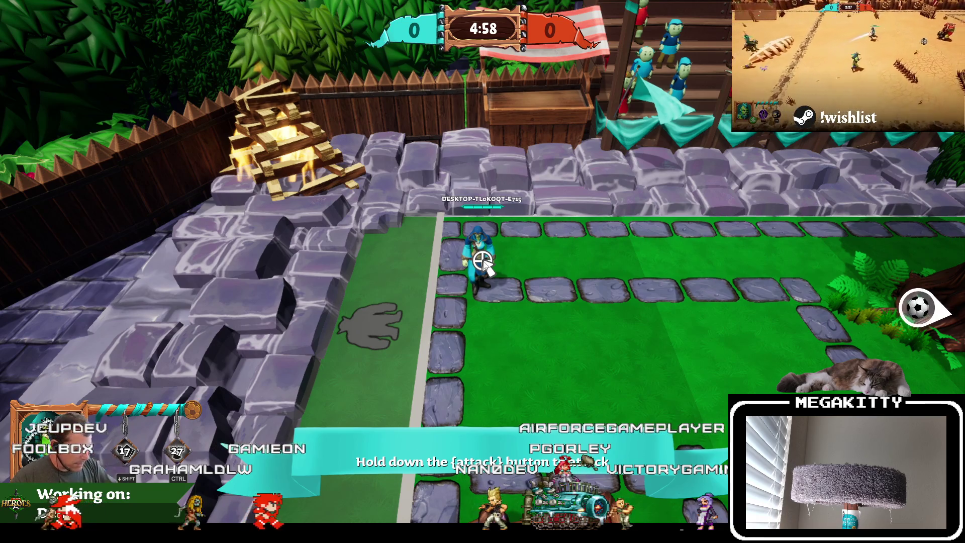
key("Escape")
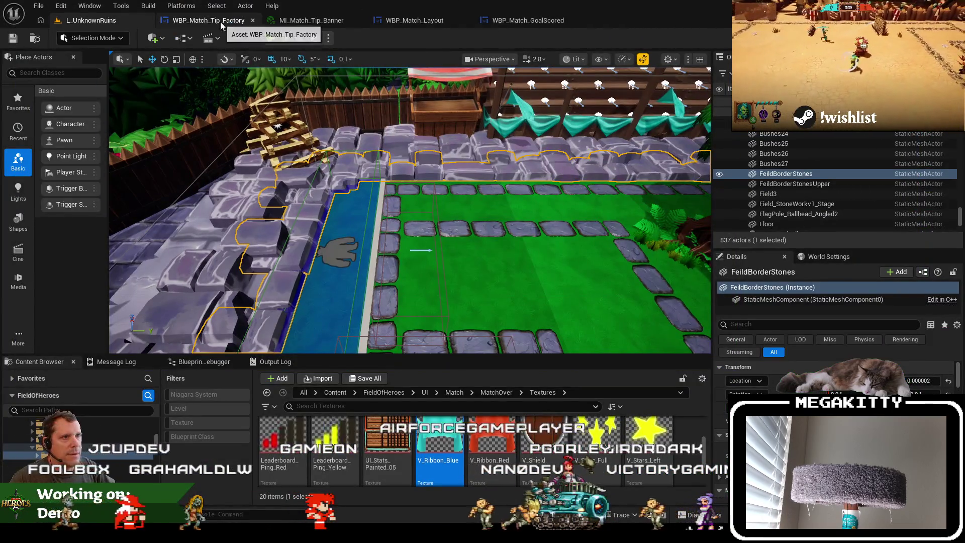
Preview WBP_Match_Tip_Factory at a Custom screen size enlarged to show the whole banner
left_click(221, 25)
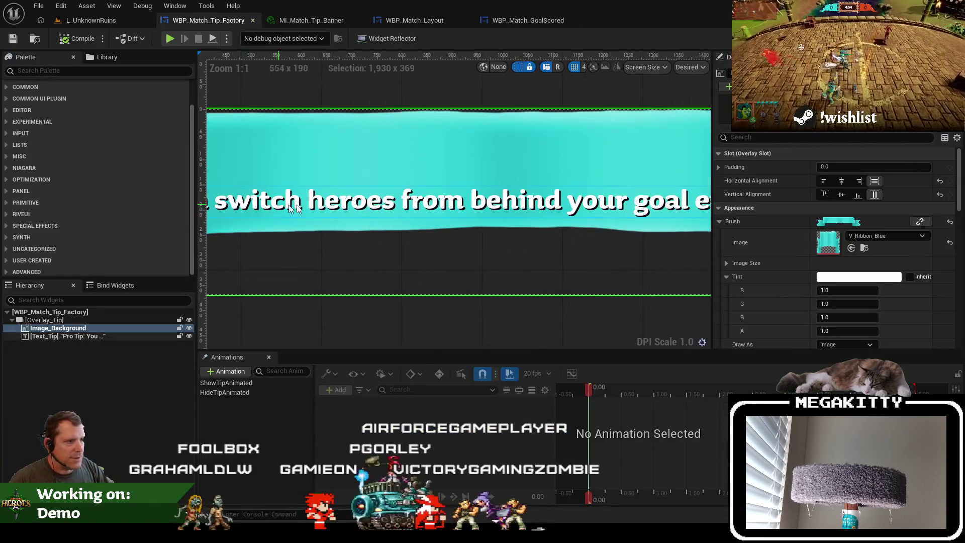
scroll(305, 208, "down", 5)
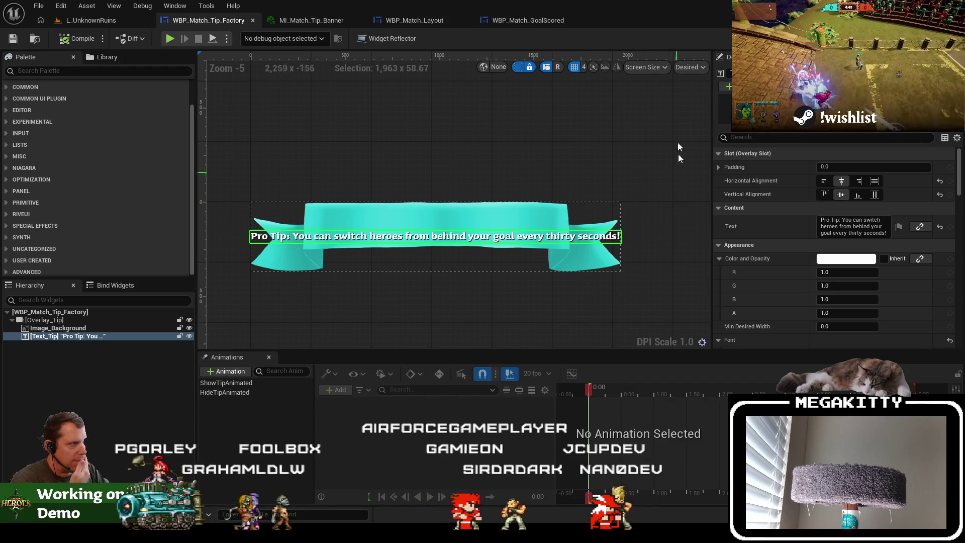
left_click(697, 69)
left_click(708, 96)
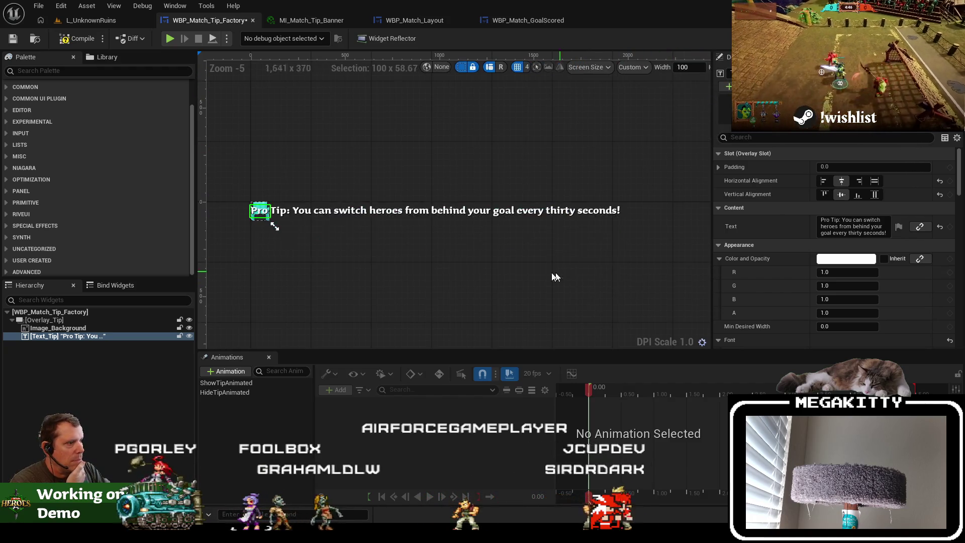
mouse_move(274, 227)
left_mouse_down()
mouse_move(623, 231)
mouse_move(703, 309)
mouse_move(698, 251)
mouse_move(570, 266)
mouse_move(644, 269)
left_mouse_up()
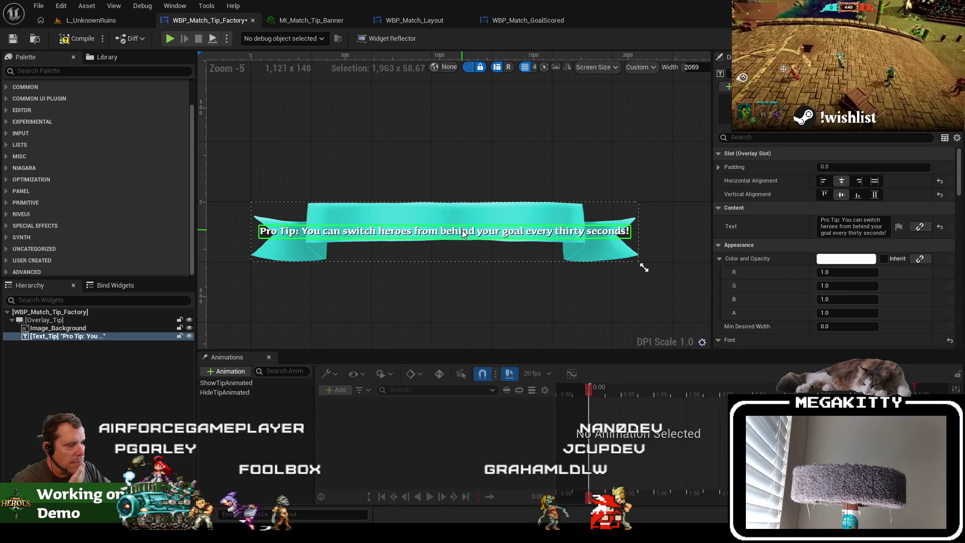
Align Text_Tip vertically to Top and give it a top padding of 80
left_click(825, 196)
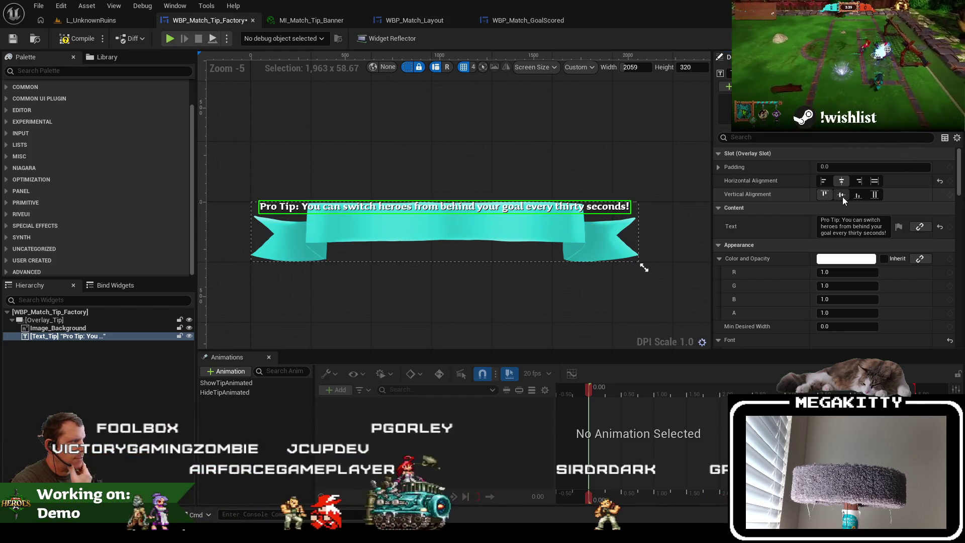
left_click(841, 195)
left_click(718, 168)
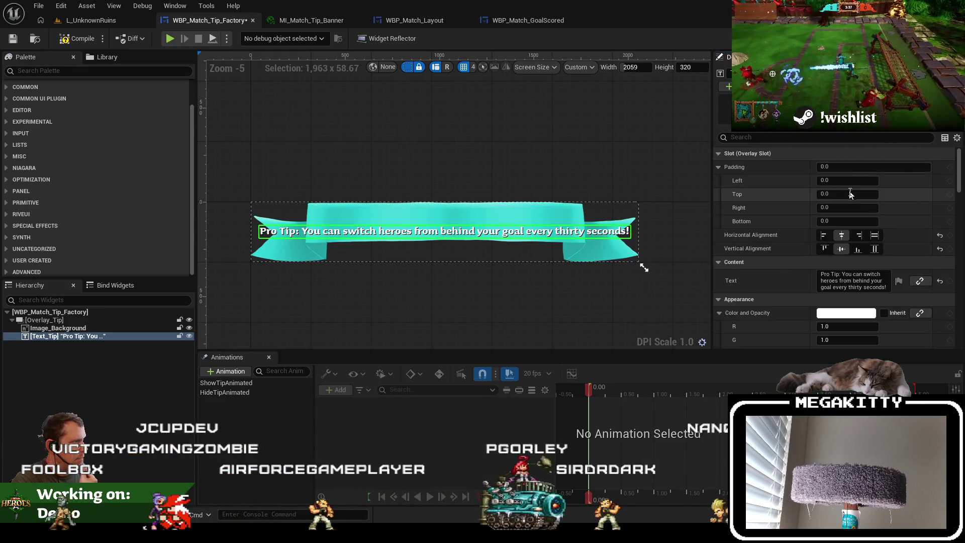
left_click(839, 220)
type("10")
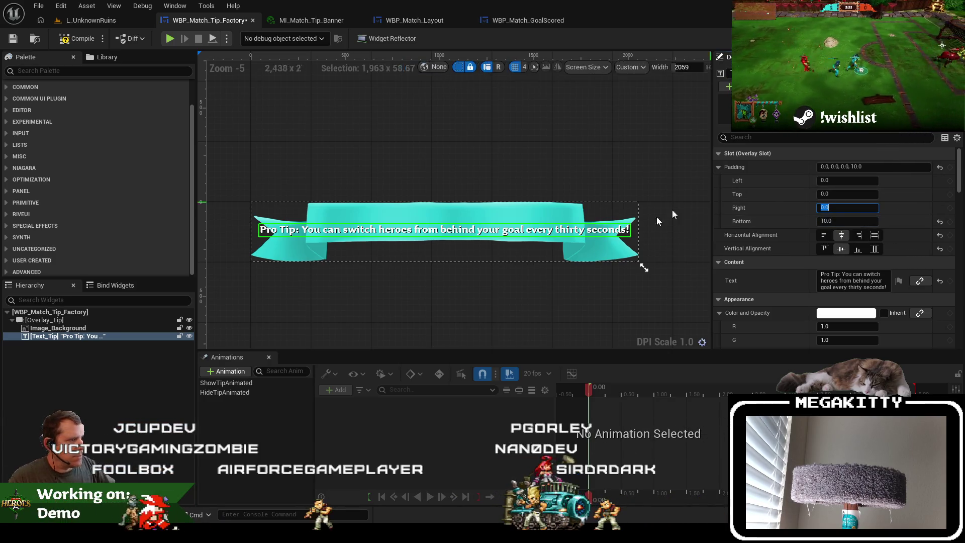
mouse_move(642, 268)
left_mouse_down()
mouse_move(645, 328)
mouse_move(644, 276)
left_mouse_up()
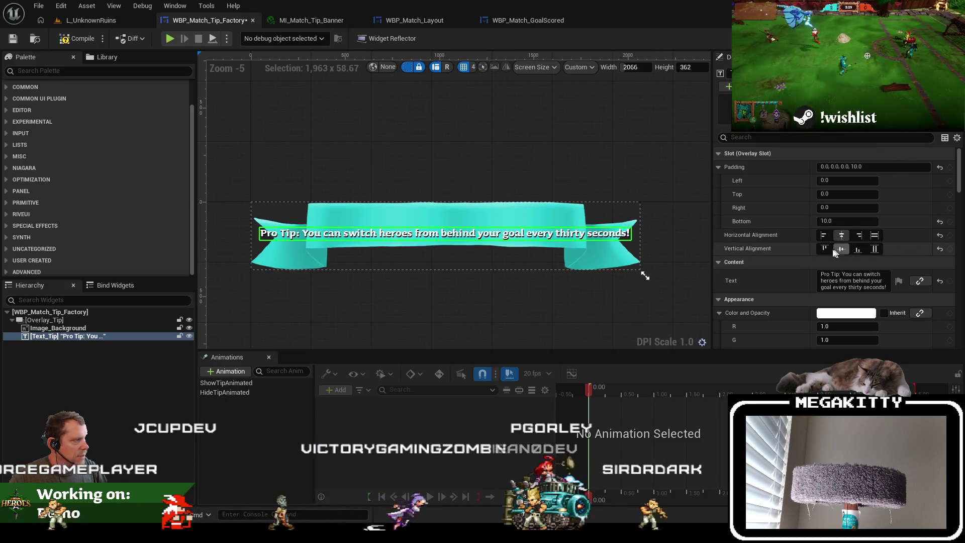
left_click(824, 248)
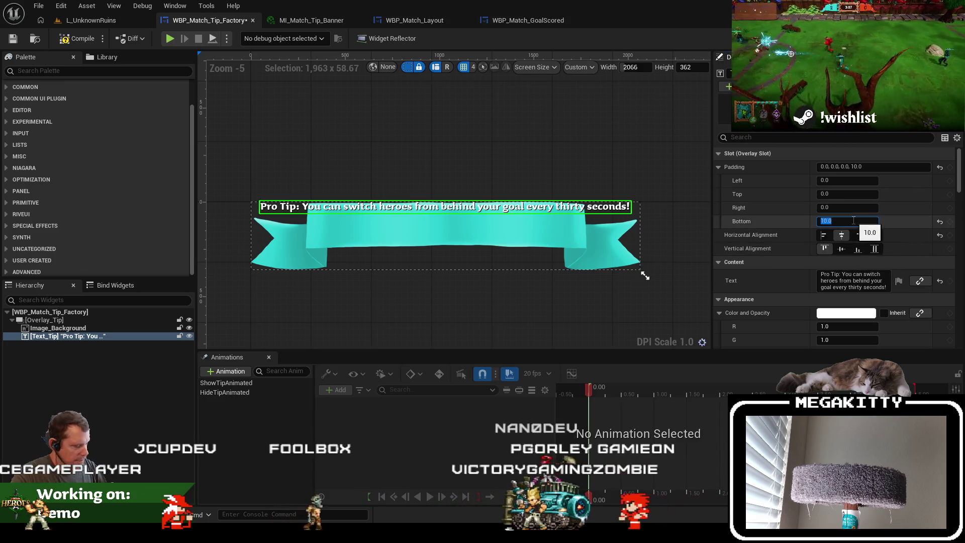
type("0")
left_click(838, 194)
type("80")
key("Return")
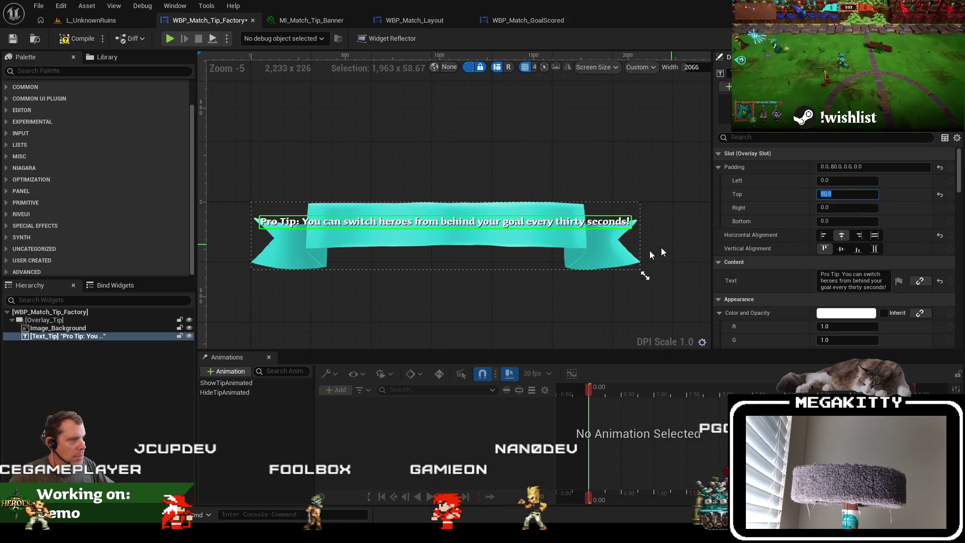
Resize the custom preview to fit the banner and reselect the tip text
left_click_drag(644, 275, 673, 273)
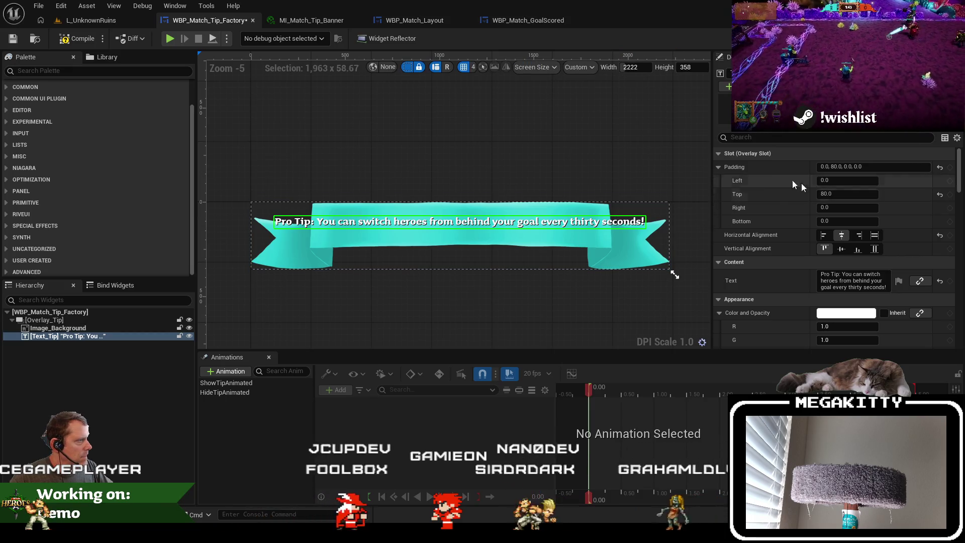
left_click(545, 284)
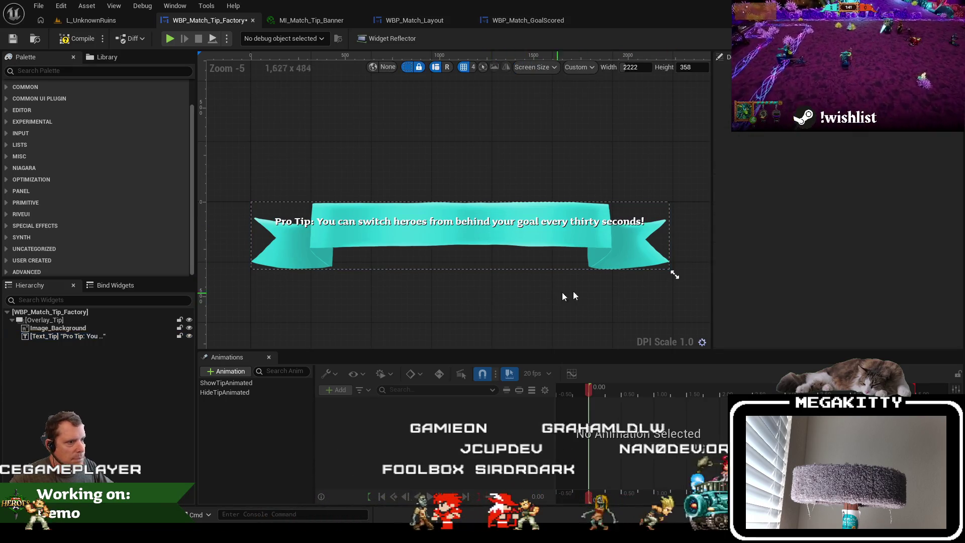
mouse_move(674, 276)
left_mouse_down()
mouse_move(803, 271)
mouse_move(831, 280)
mouse_move(623, 278)
mouse_move(662, 274)
left_mouse_up()
left_click(459, 225)
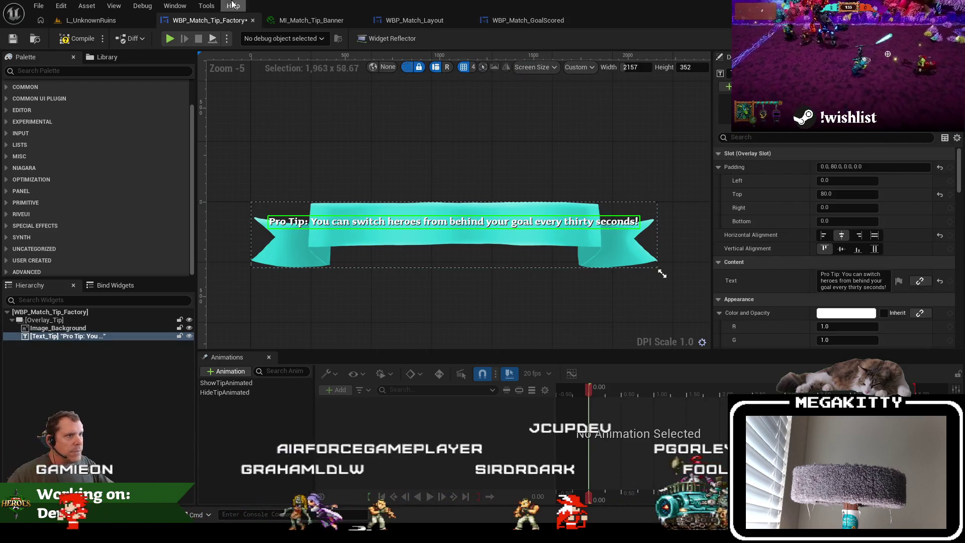
left_click(426, 20)
Search the Hierarchy for 'tip', select MatchTipFactory and read its 2200 by 300 size
scroll(481, 176, "down", 4)
scroll(505, 252, "up", 3)
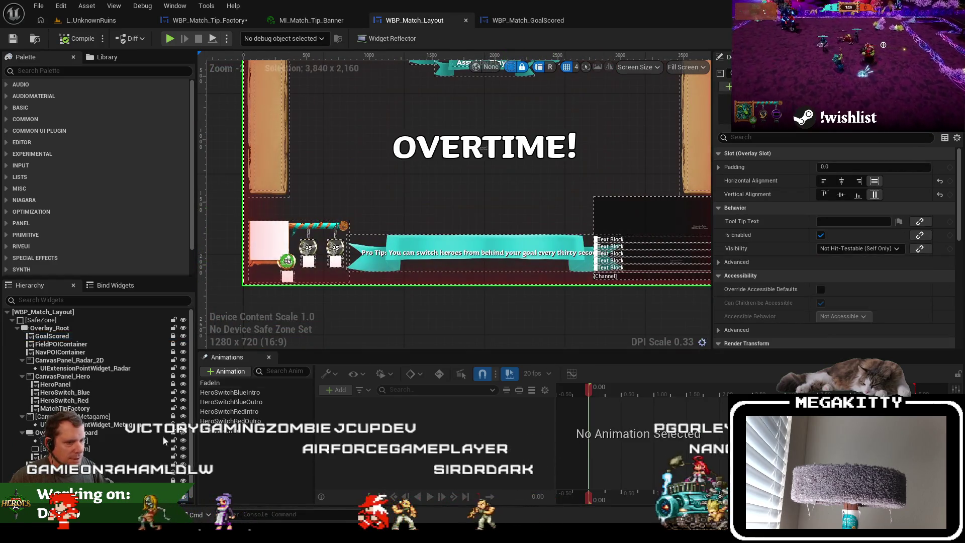
left_click(98, 300)
type("to")
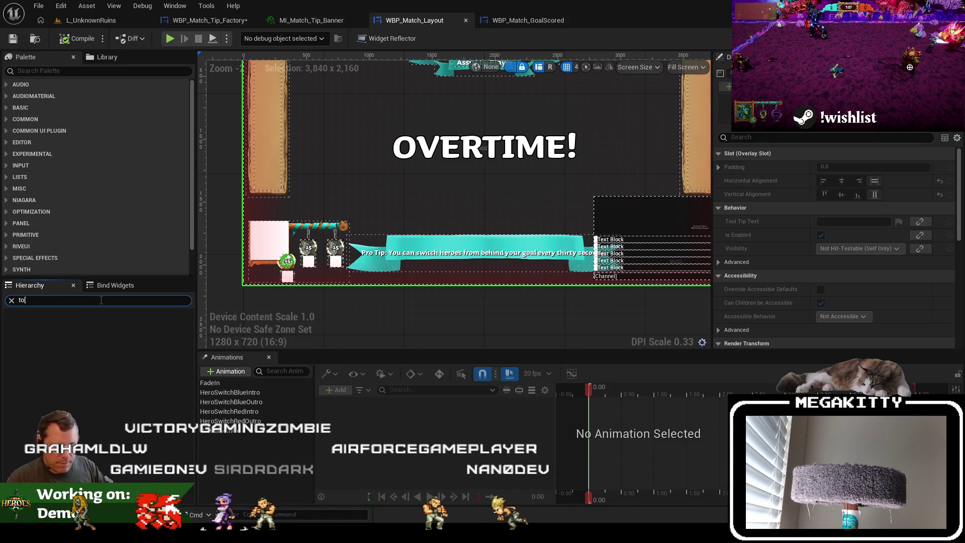
type("tip")
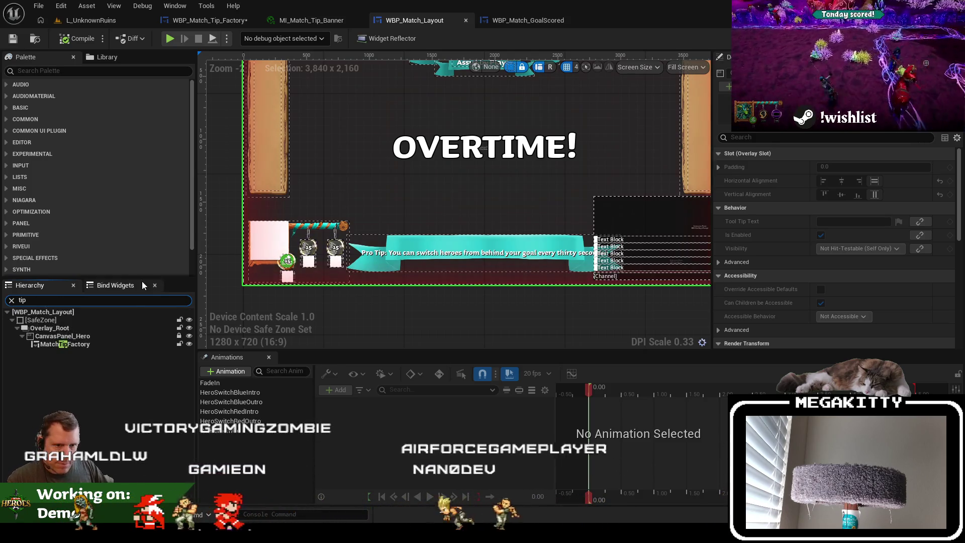
left_click(66, 344)
left_click(829, 208)
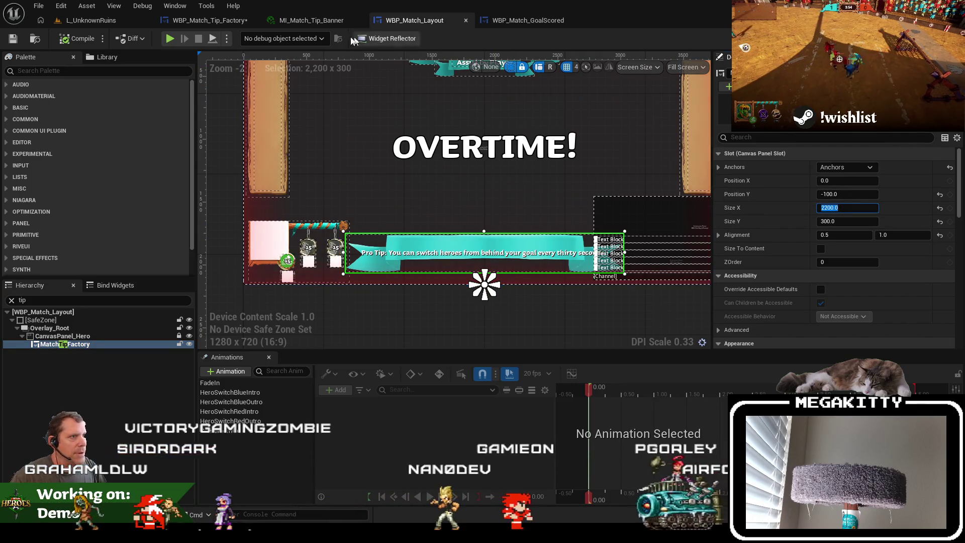
left_click(210, 20)
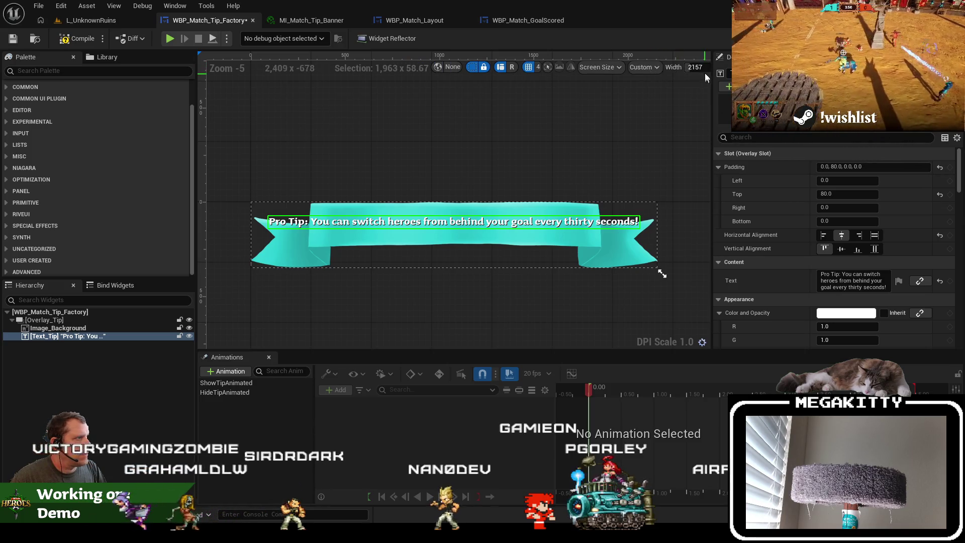
type("2200")
Preview at 2200 wide and center Text_Tip vertically with top padding 0 and bottom padding 50
key("Return")
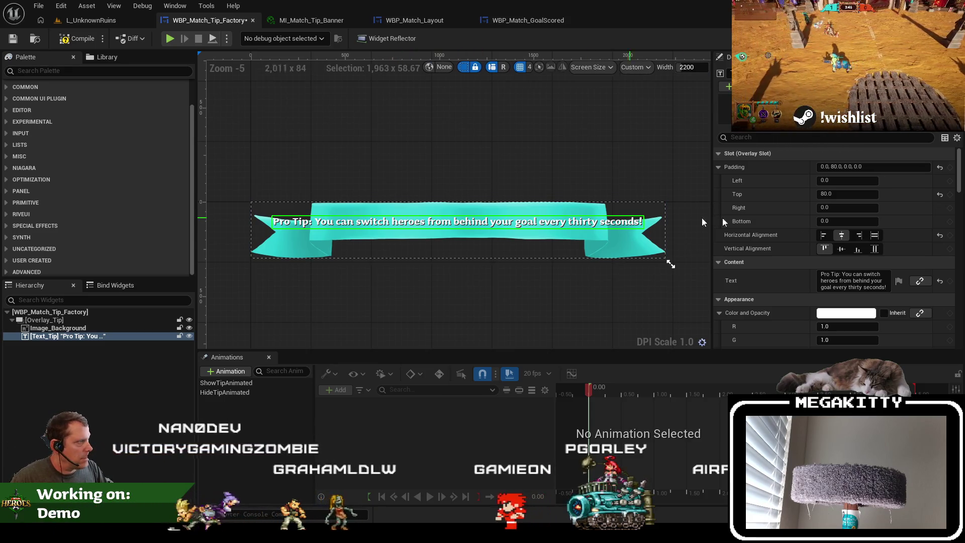
left_click(859, 193)
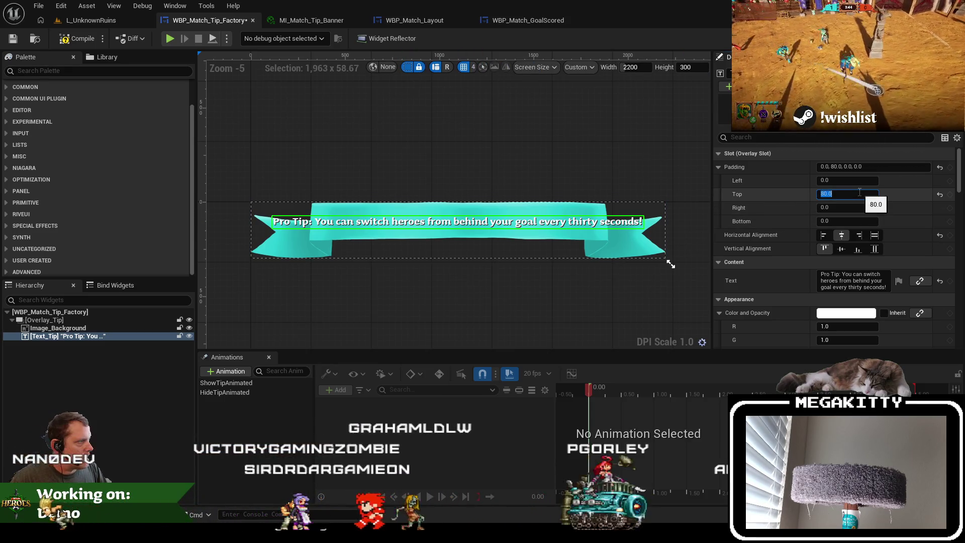
key("Return")
left_click(841, 249)
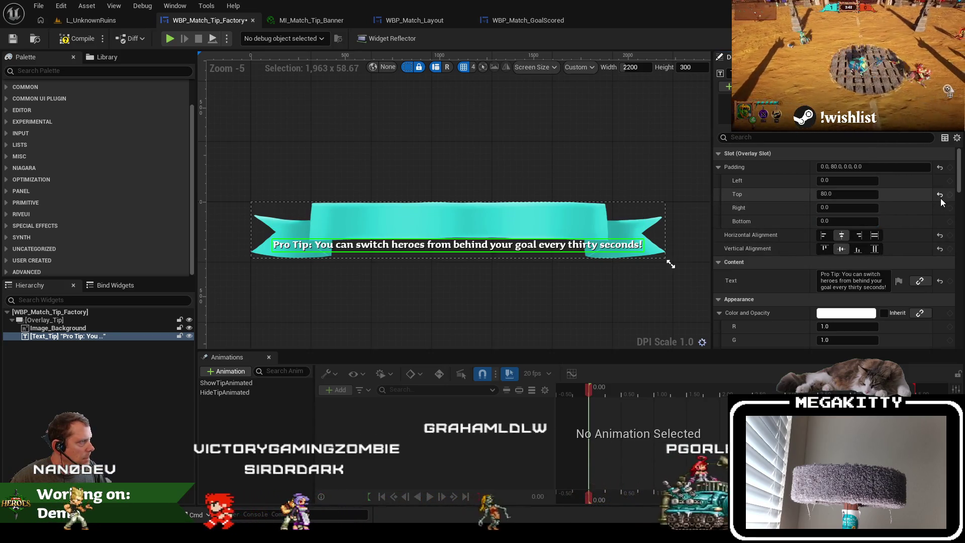
left_click(940, 194)
left_click(854, 220)
type("30")
key("Return")
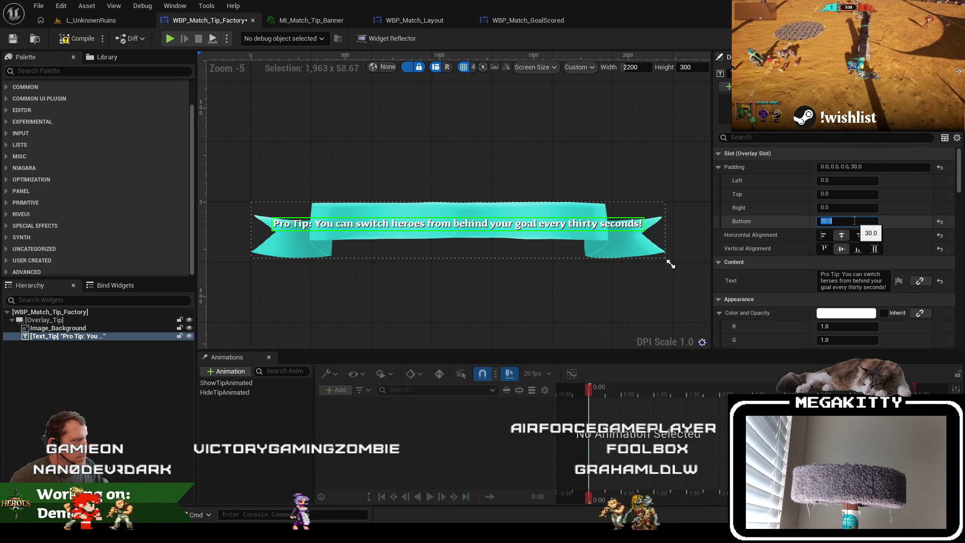
type("50")
key("Return")
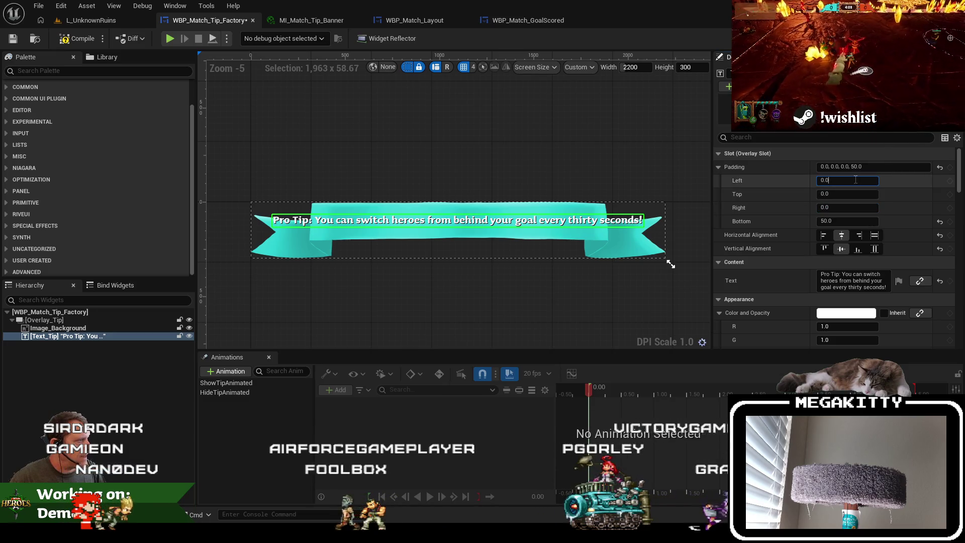
Set Text_Tip's left and right padding to 80
left_click(848, 176)
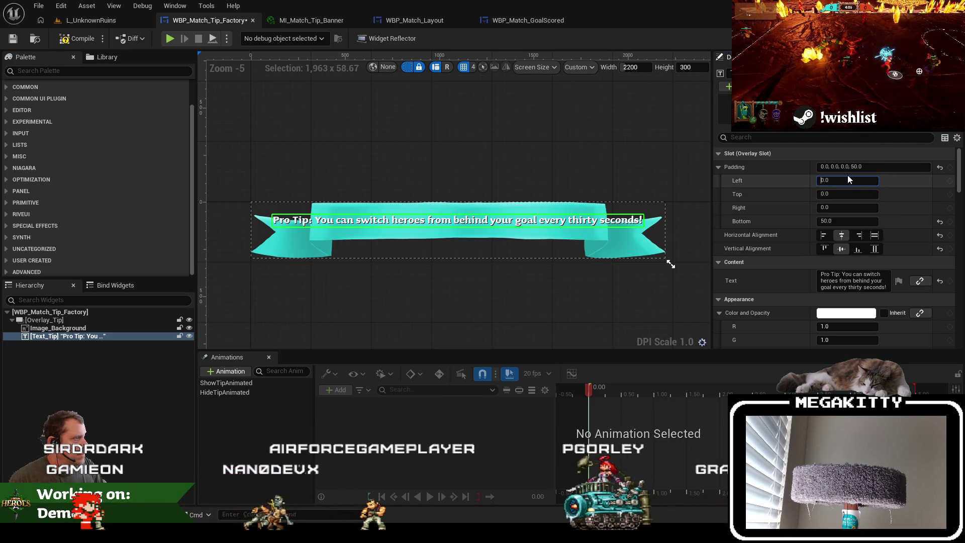
type("40")
key("Tab")
key("Tab")
type("40")
key("BackSpace")
key("BackSpace")
type("80")
key("shift+Tab")
key("shift+Tab")
type("80")
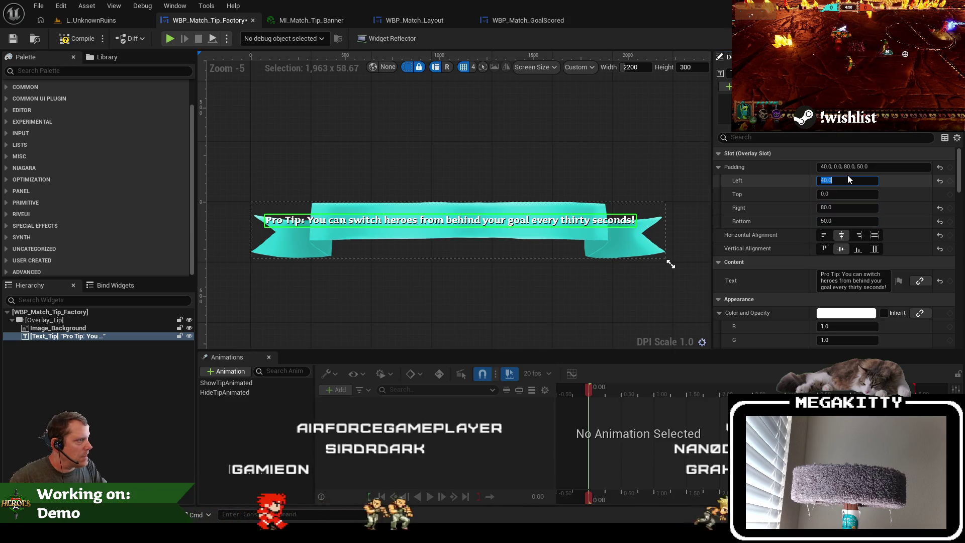
key("Tab")
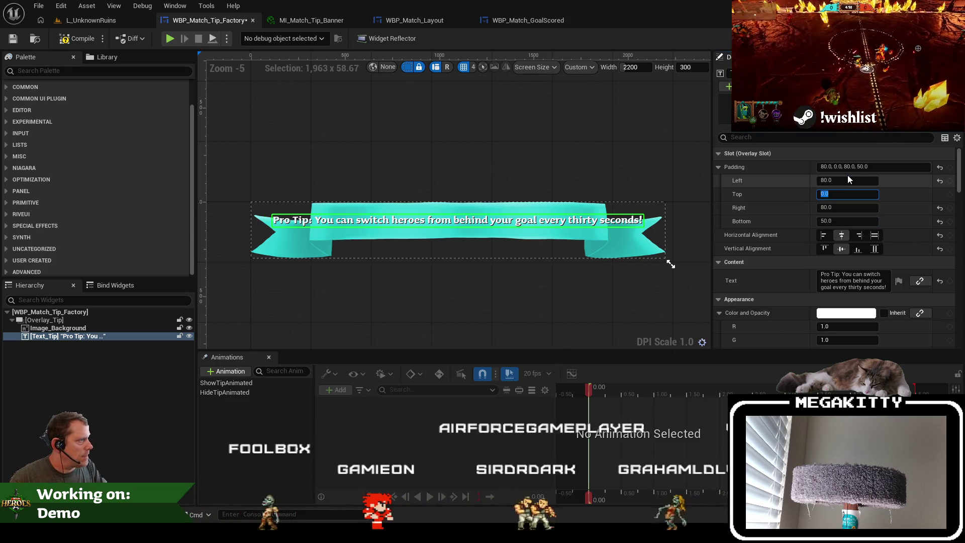
Clear the Details search, then select Overlay_Tip with its two children and delete them
left_click(784, 136)
type("wrap")
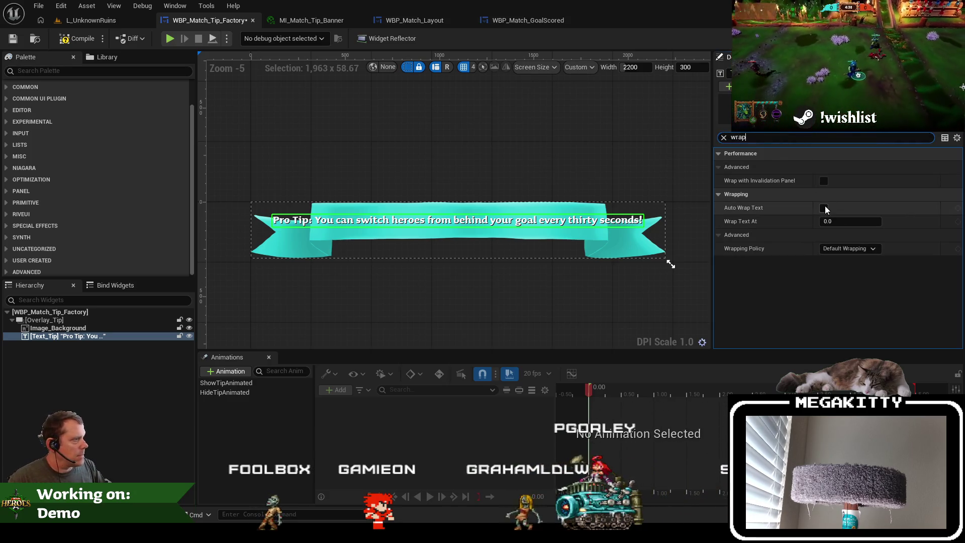
left_click(724, 138)
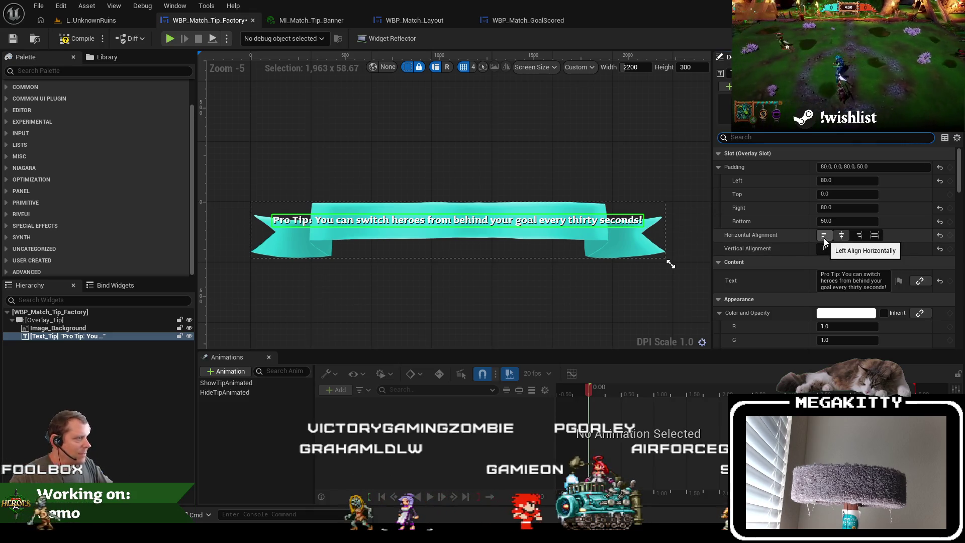
key("Up")
key("Up")
key("Down")
key("Up")
left_click(83, 338, "shift")
key("Delete")
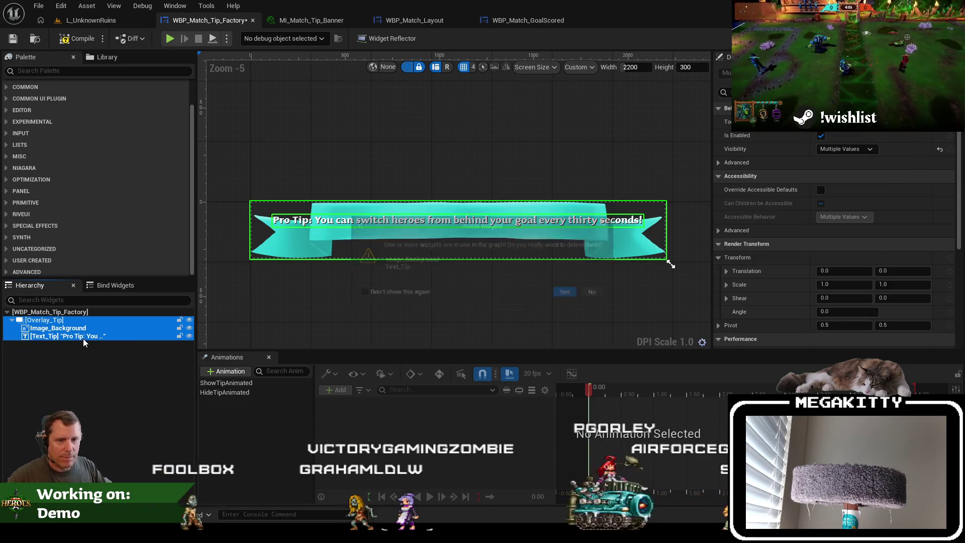
Add a Canvas Panel root, paste the tip widgets into it, and place Image_Background directly under it
left_click(567, 292)
left_click(70, 71)
type("canvas")
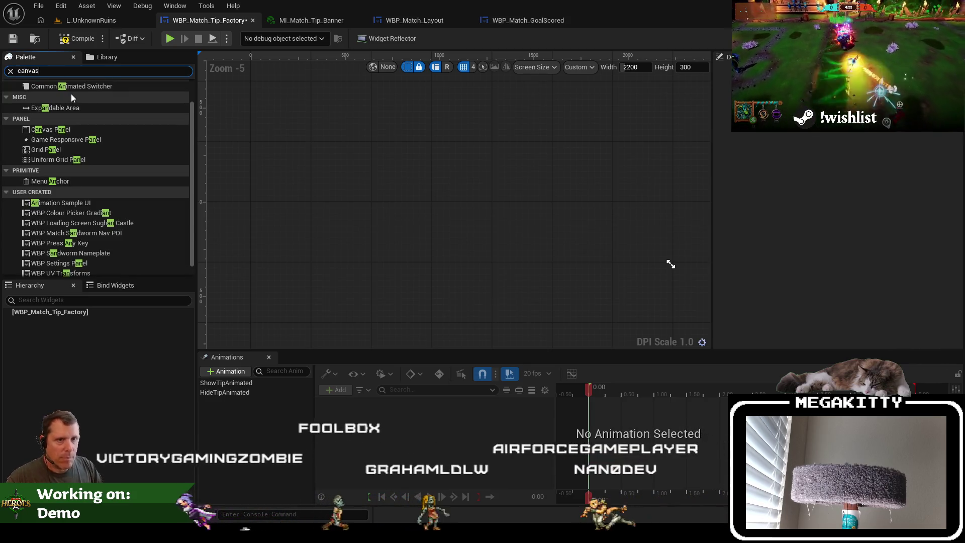
left_click_drag(50, 95, 74, 312)
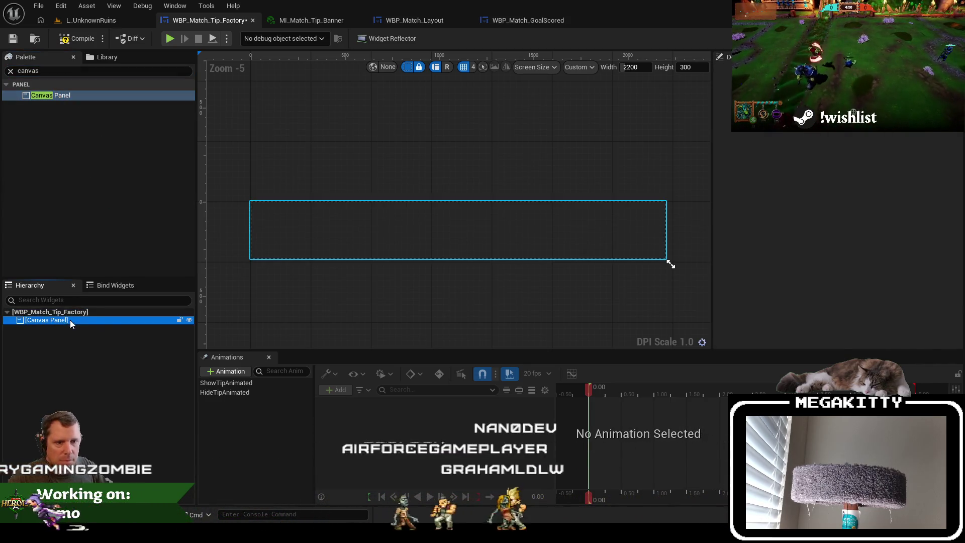
key("ctrl+v")
left_click(90, 336)
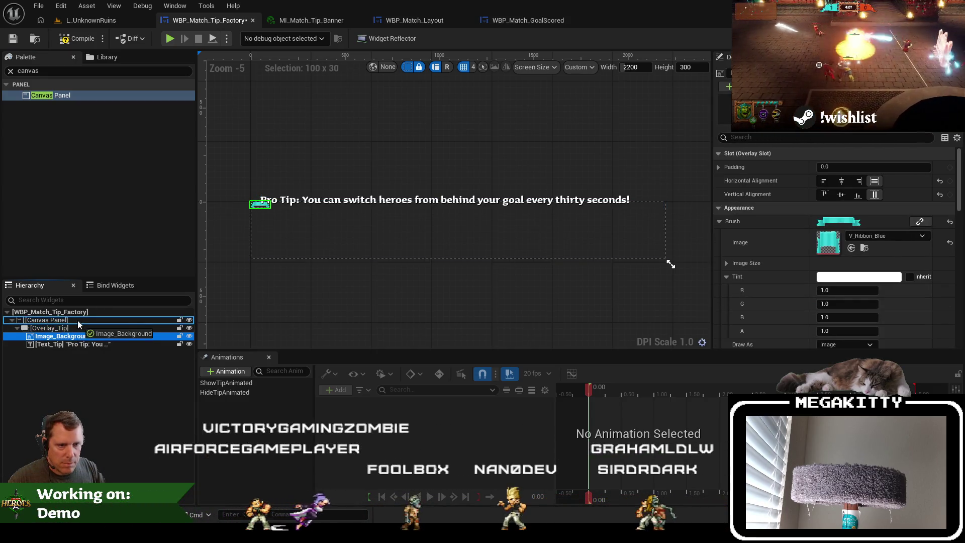
left_click_drag(78, 322, 79, 322)
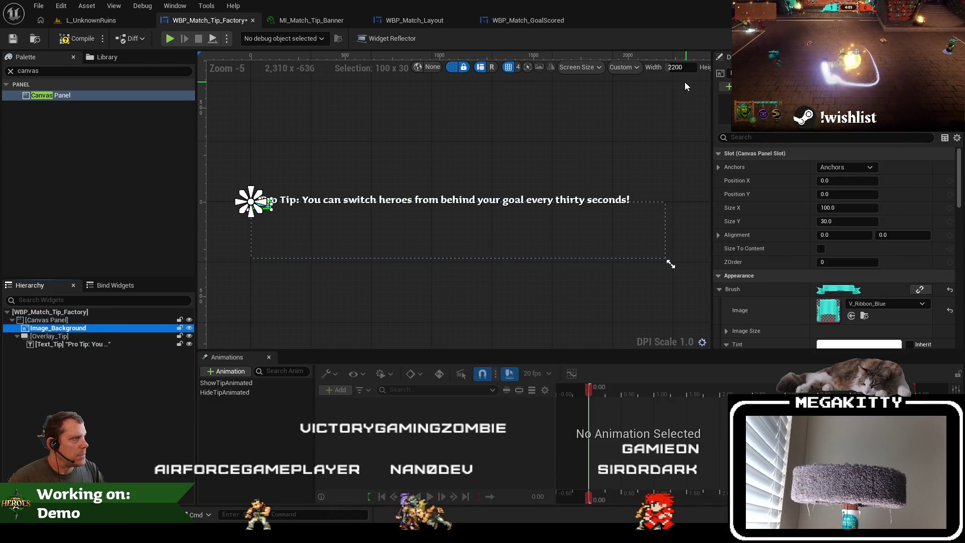
Size the banner image to 2200 by 300
left_click_drag(664, 94, 542, 105)
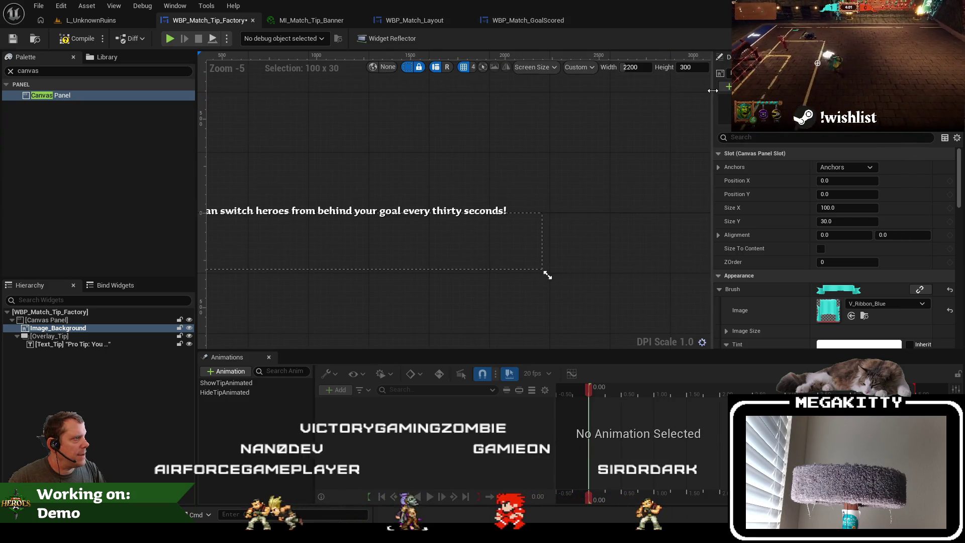
left_click_drag(713, 90, 759, 91)
left_click_drag(414, 177, 628, 169)
left_click_drag(631, 209, 565, 209)
left_click(874, 208)
type("2200")
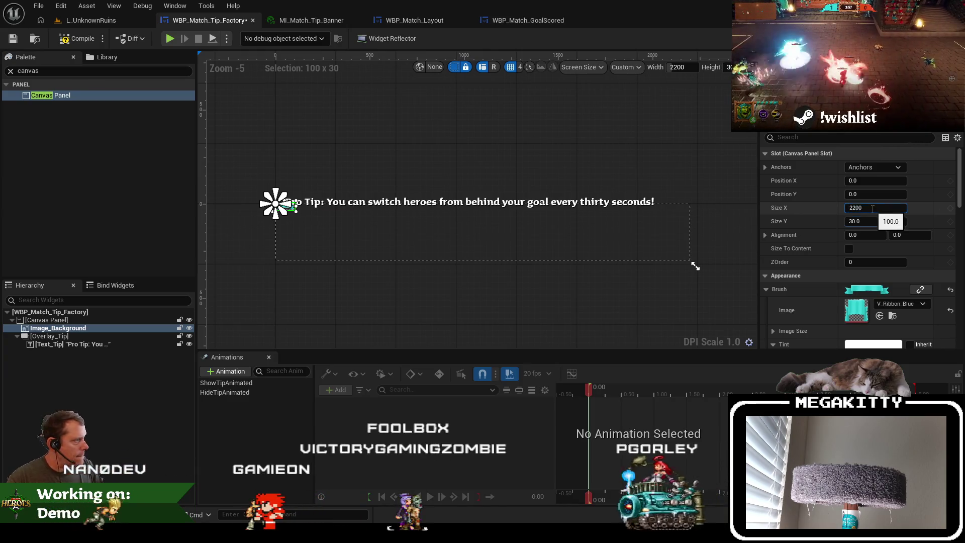
key("Tab")
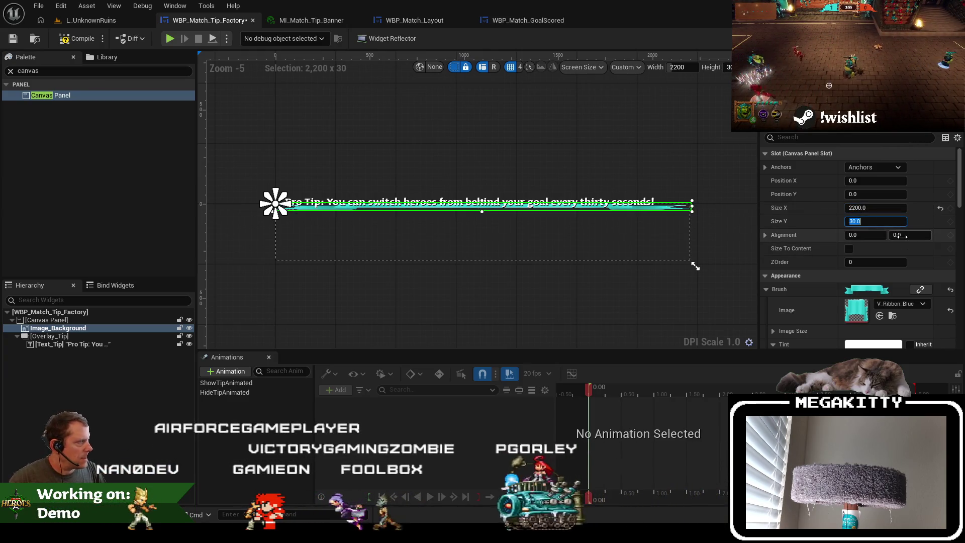
type("300")
key("Tab")
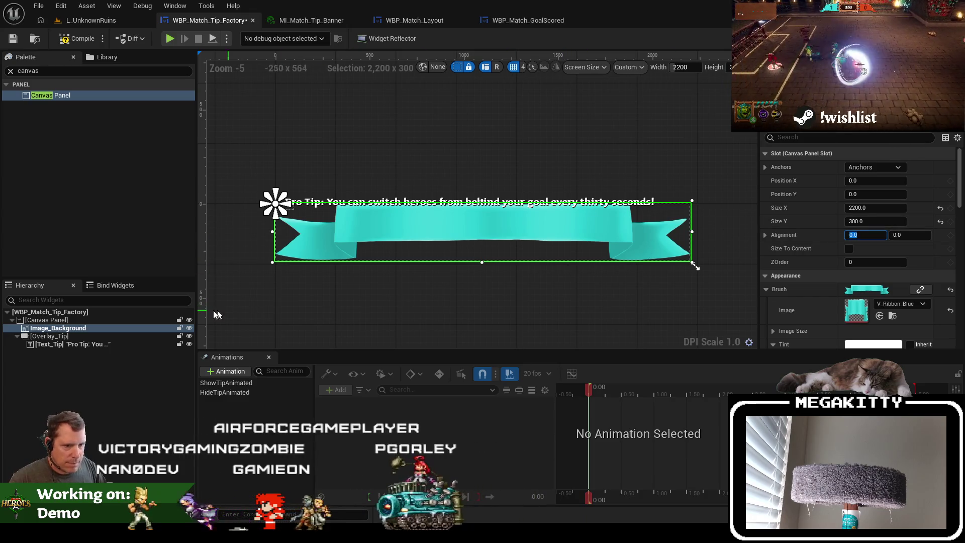
Set the Overlay_Tip size to 2200 by 300
mouse_move(85, 343)
left_mouse_down()
mouse_move(88, 322)
mouse_move(74, 342)
mouse_move(68, 330)
mouse_move(107, 345)
left_mouse_up()
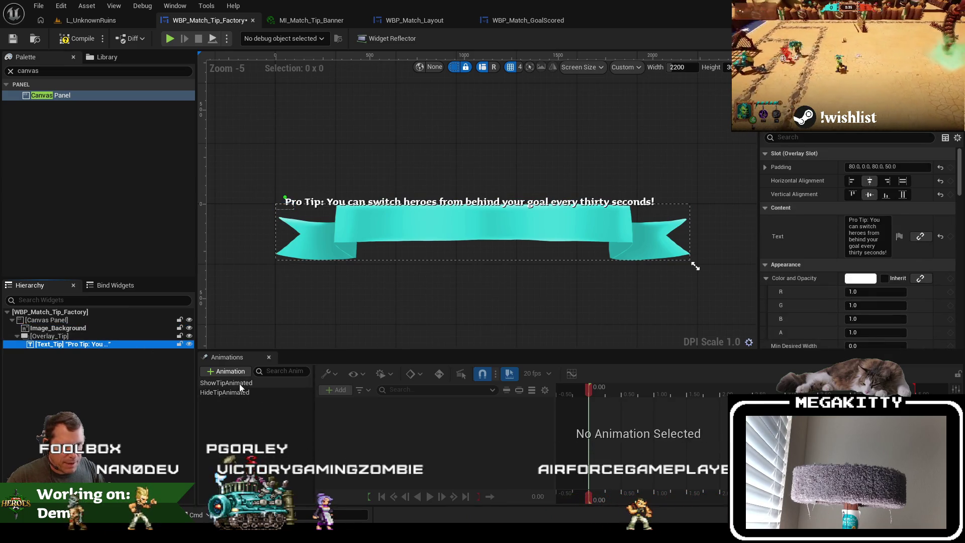
left_click(239, 383)
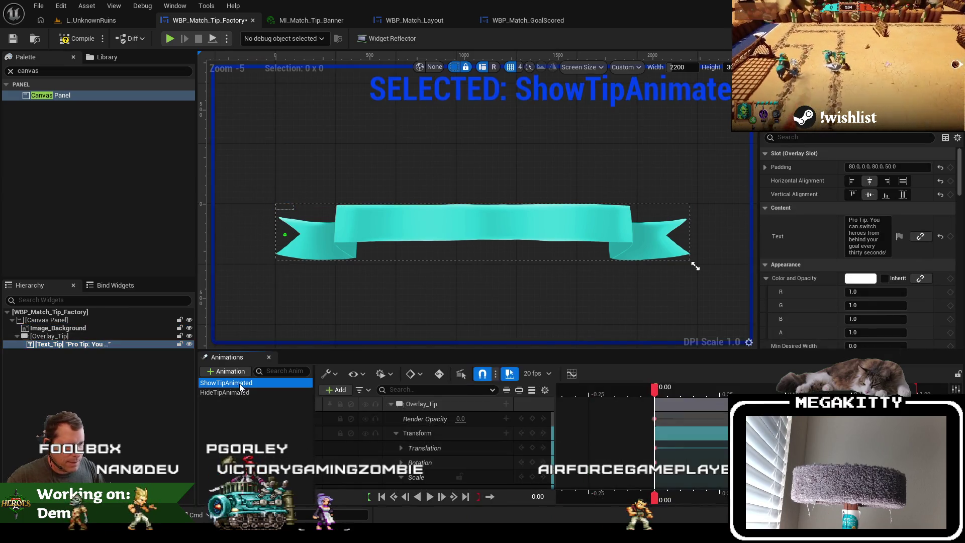
left_click(87, 321)
left_click(86, 336)
type("2200")
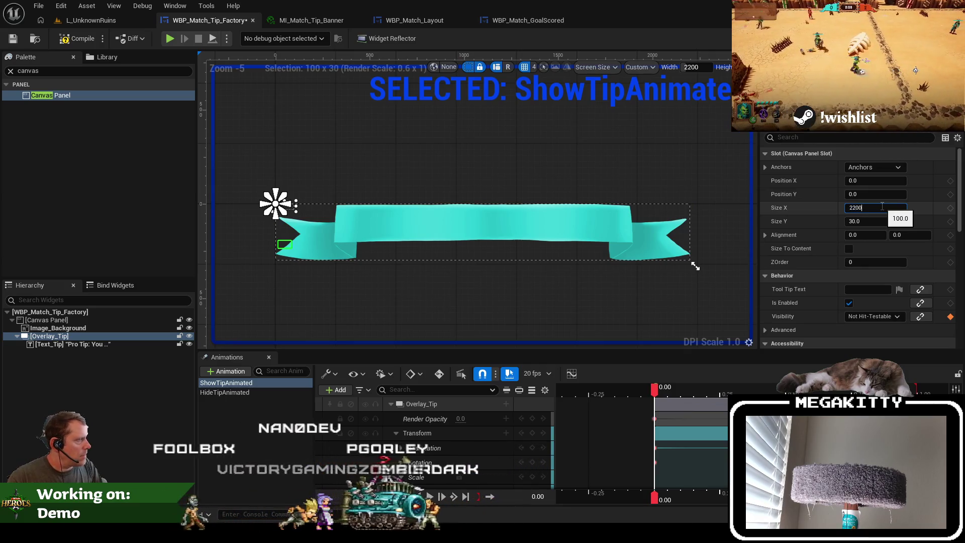
key("Tab")
type("300")
key("Tab")
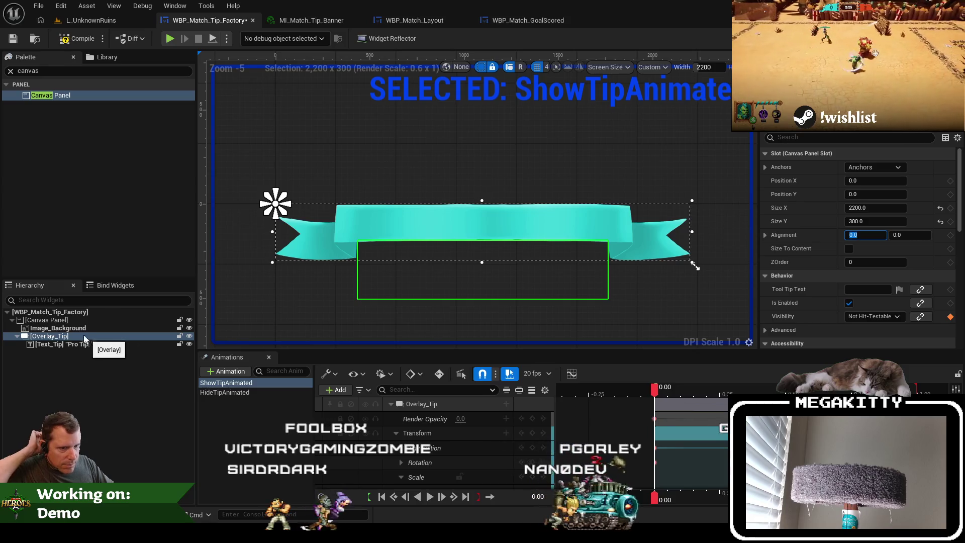
Move Image_Background into Overlay_Tip, placed behind Text_Tip
mouse_move(81, 328)
left_mouse_down()
mouse_move(92, 342)
mouse_move(74, 346)
mouse_move(78, 334)
mouse_move(74, 346)
left_mouse_up()
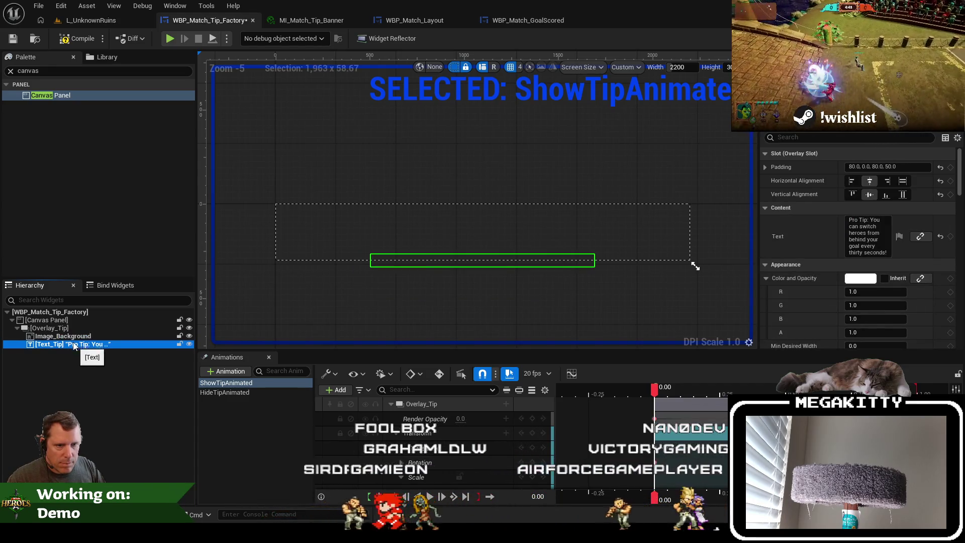
left_click(73, 339)
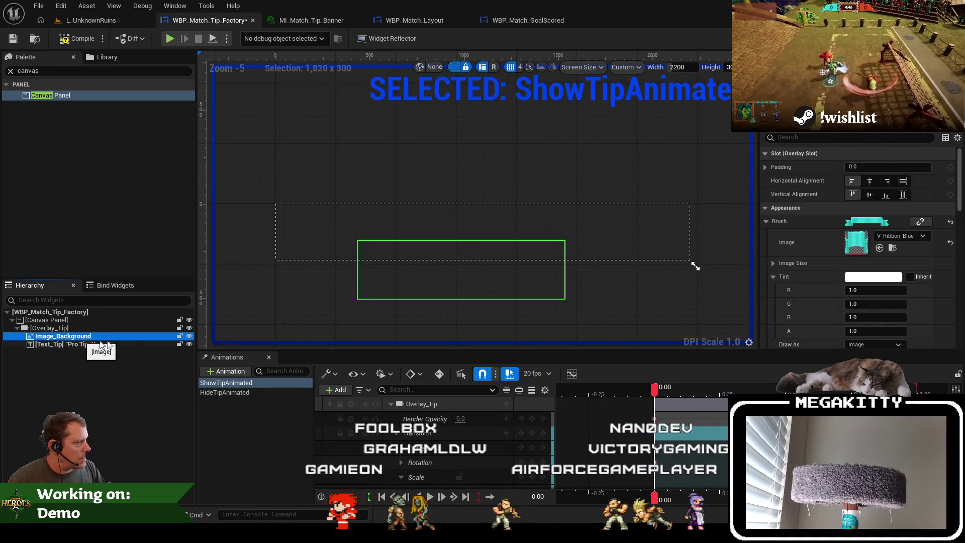
left_click(253, 423)
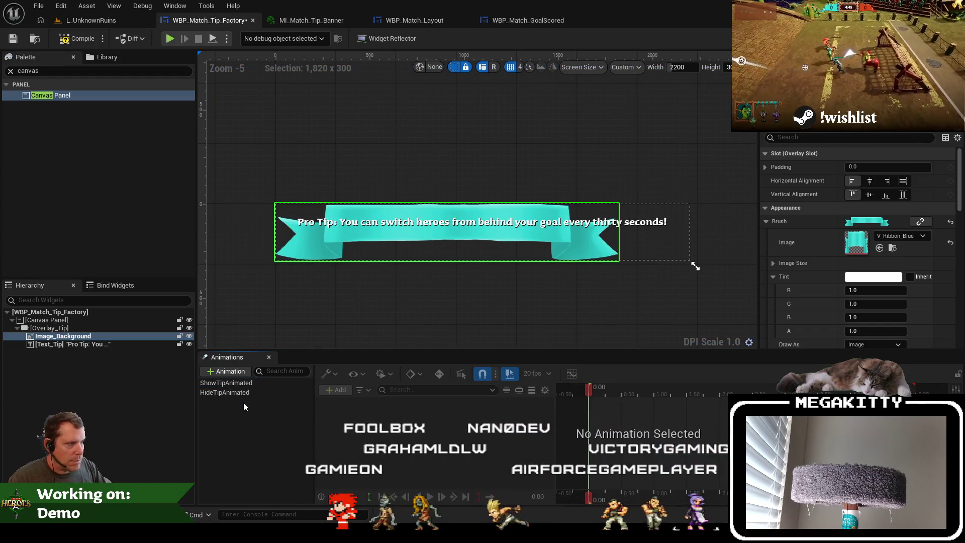
Set Image_Background's horizontal and vertical alignment to Fill and compile the widget
left_click(75, 328)
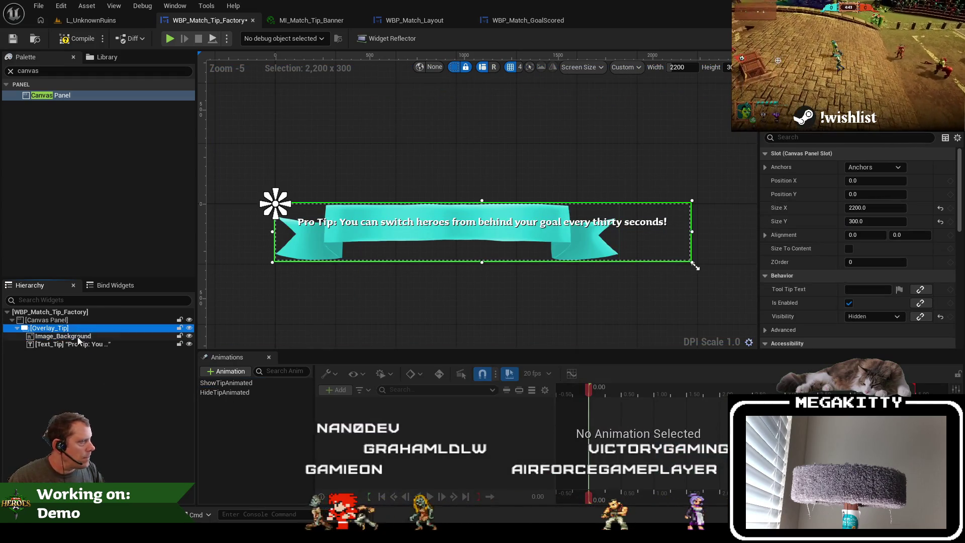
left_click(78, 336)
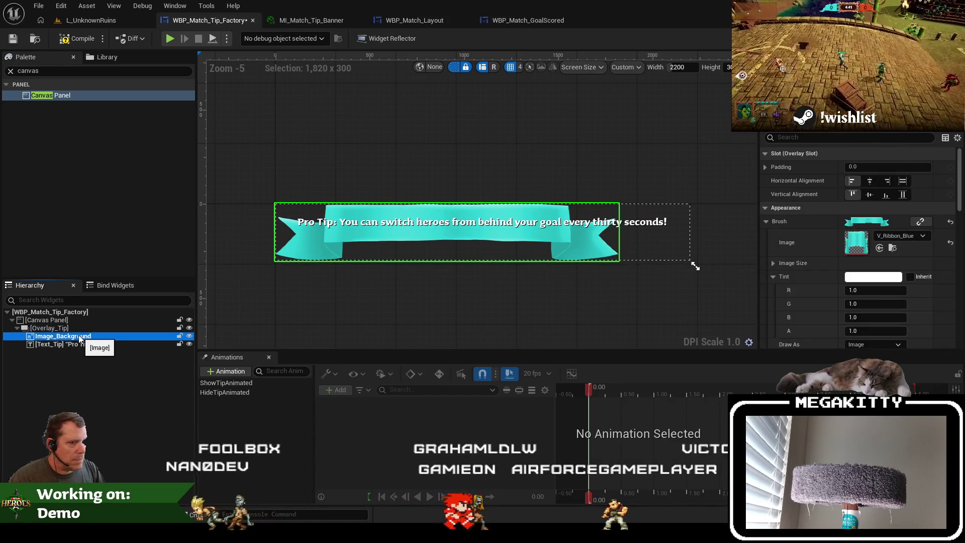
left_click(902, 180)
left_click(902, 195)
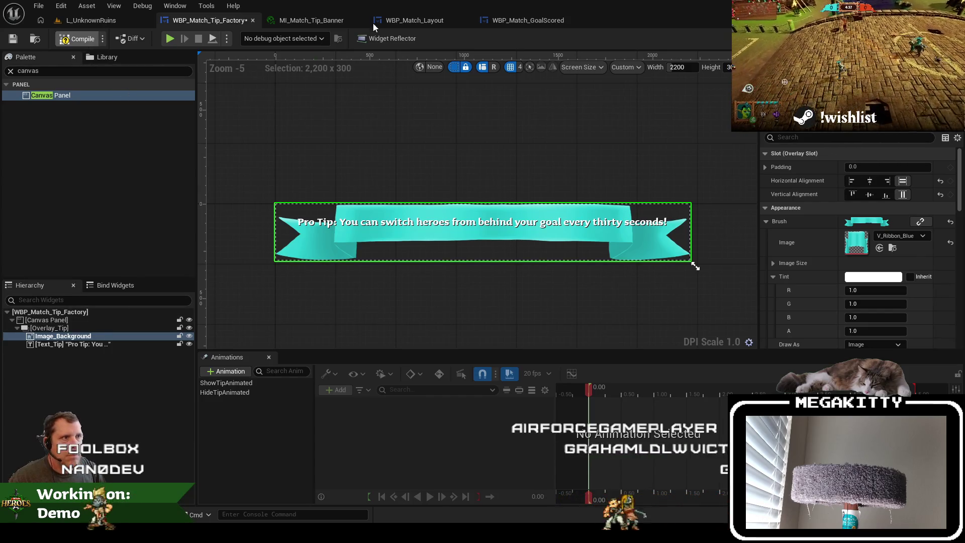
key("F7")
Fix the compile error by wiring a Text_Tip getter into the set-text node's target
left_click(428, 20)
left_click(209, 21)
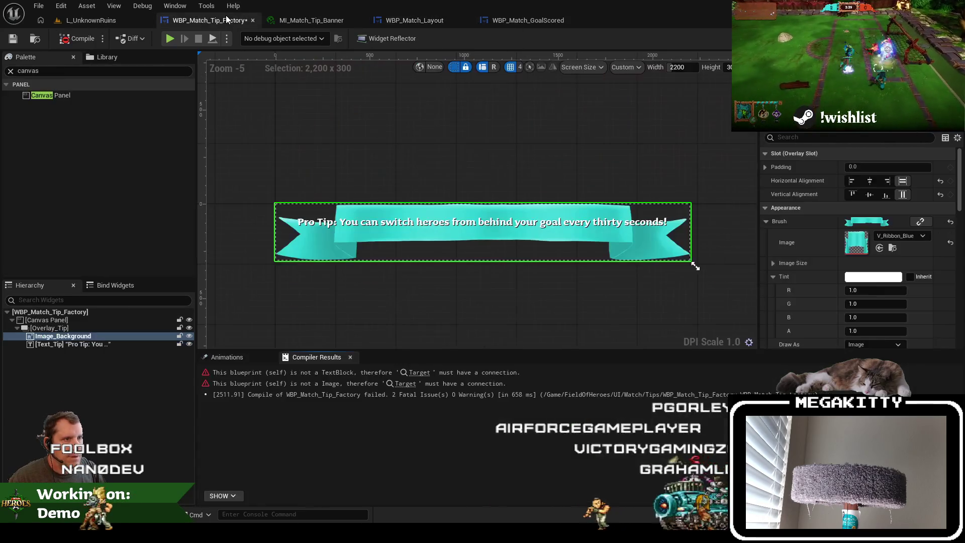
left_click(419, 372)
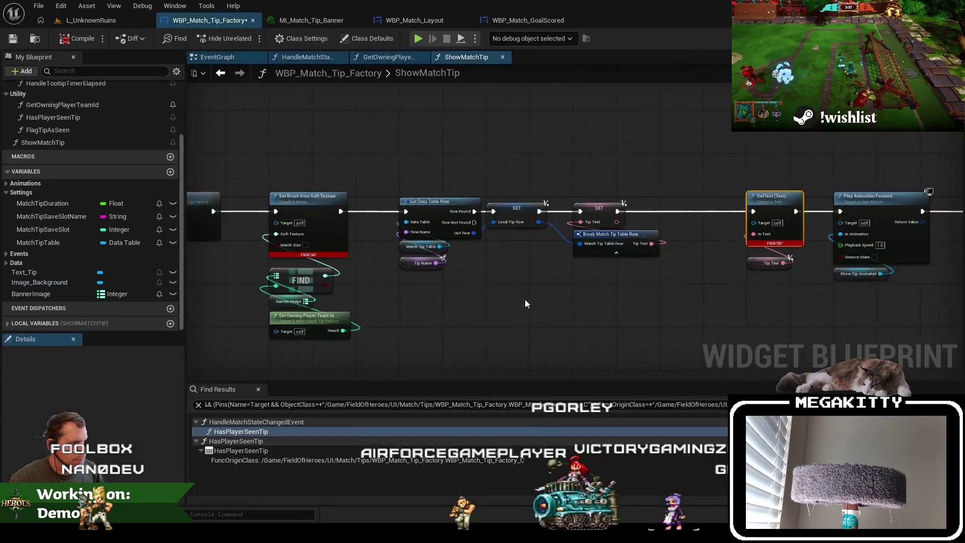
left_click_drag(481, 266, 567, 263)
type("text tip")
key("Return")
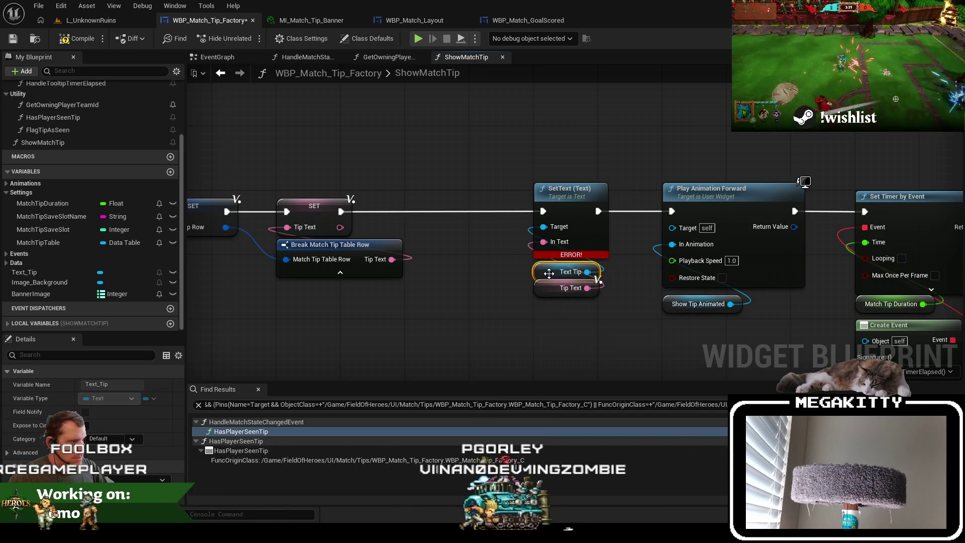
Wire an Image_Background reference into Set Brush from Soft Texture's target and recompile cleanly
double_click(297, 449)
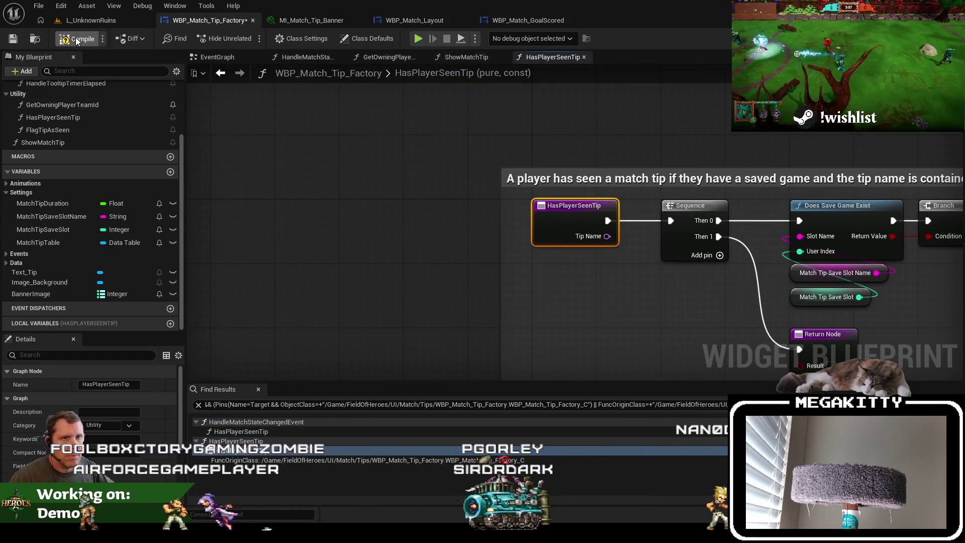
key("F7")
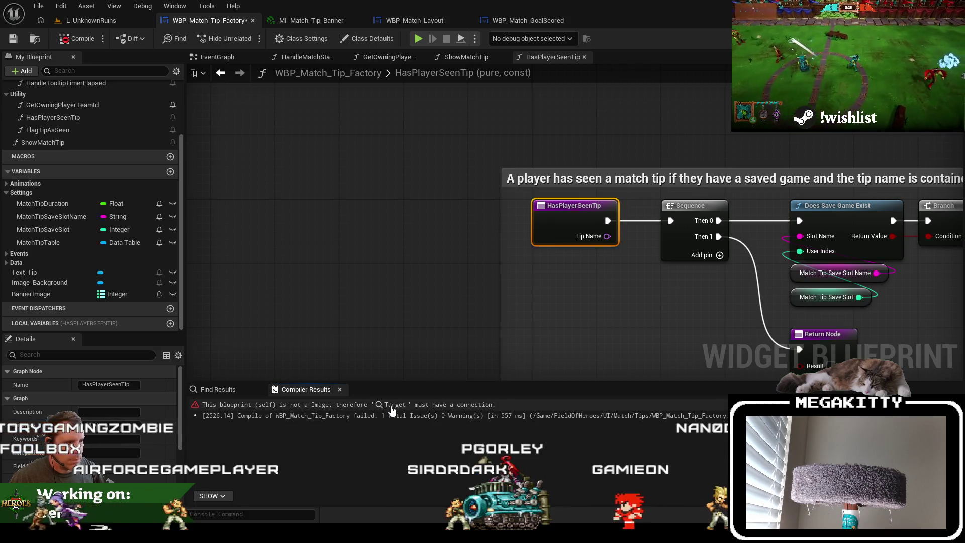
left_click(392, 406)
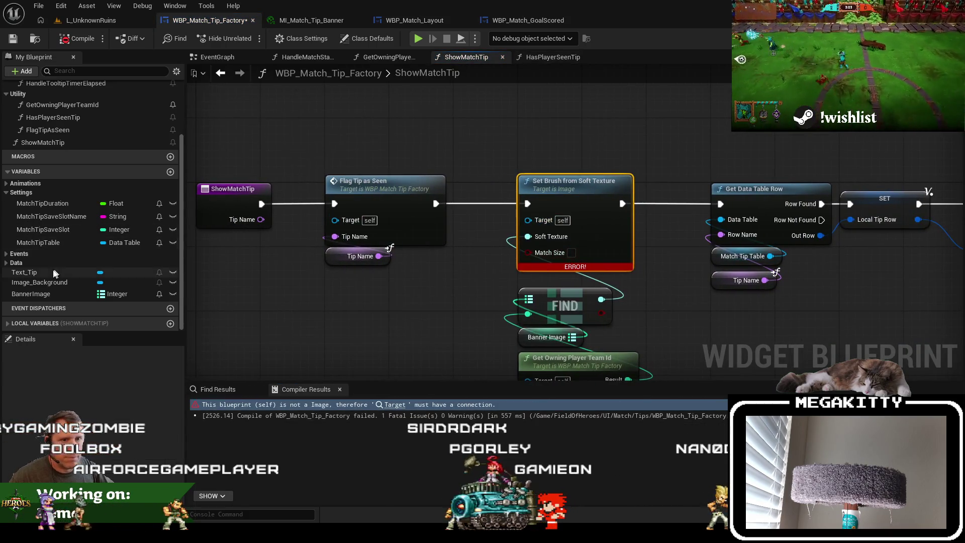
left_click_drag(89, 287, 442, 281)
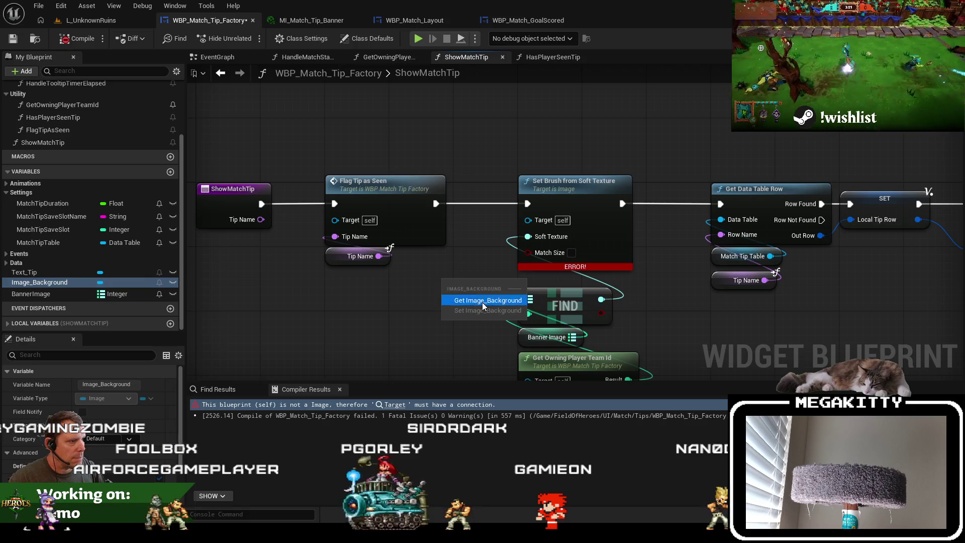
left_click_drag(546, 217, 529, 220)
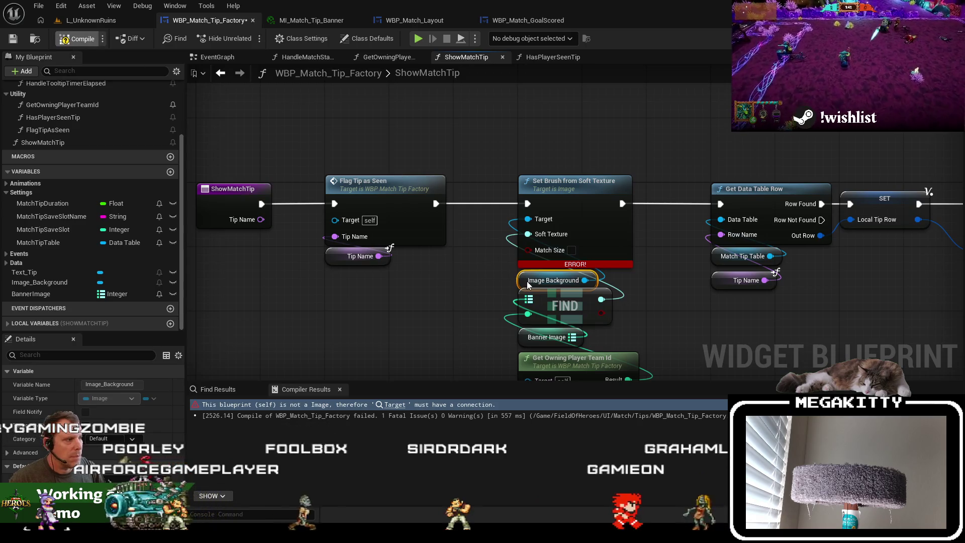
key("F7")
left_click_drag(528, 284, 526, 276)
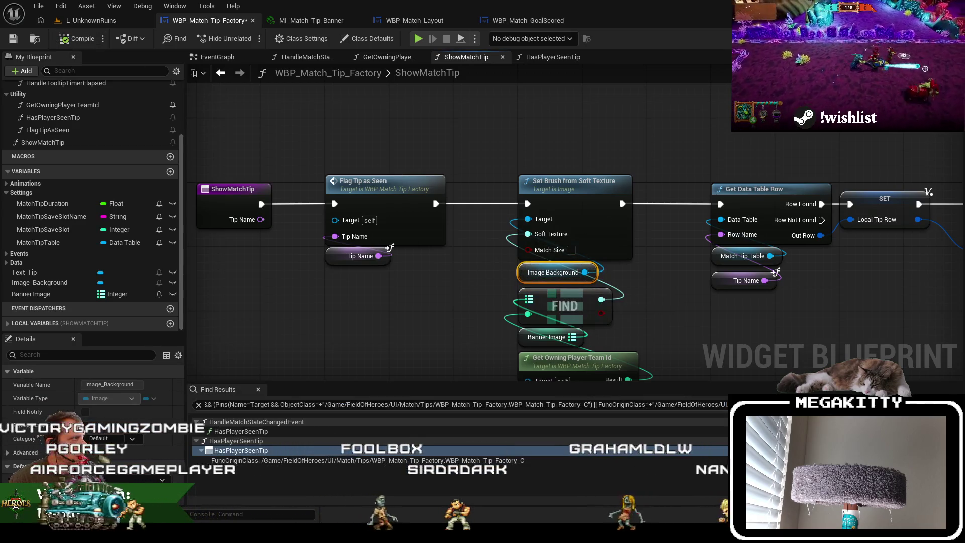
left_click(909, 38)
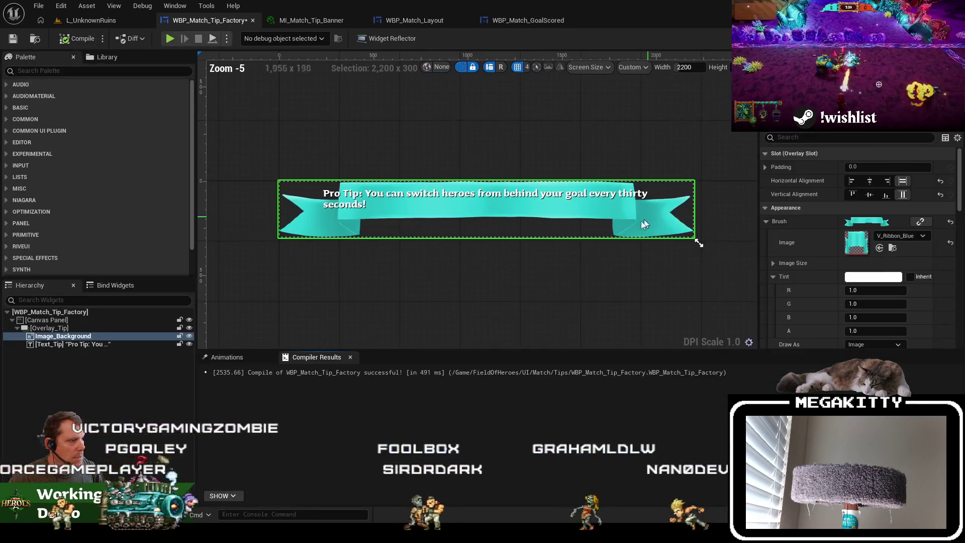
Add a canvas panel track to ShowTipAnimated and rename the panel CanvasPanel_Tip
left_click(442, 195)
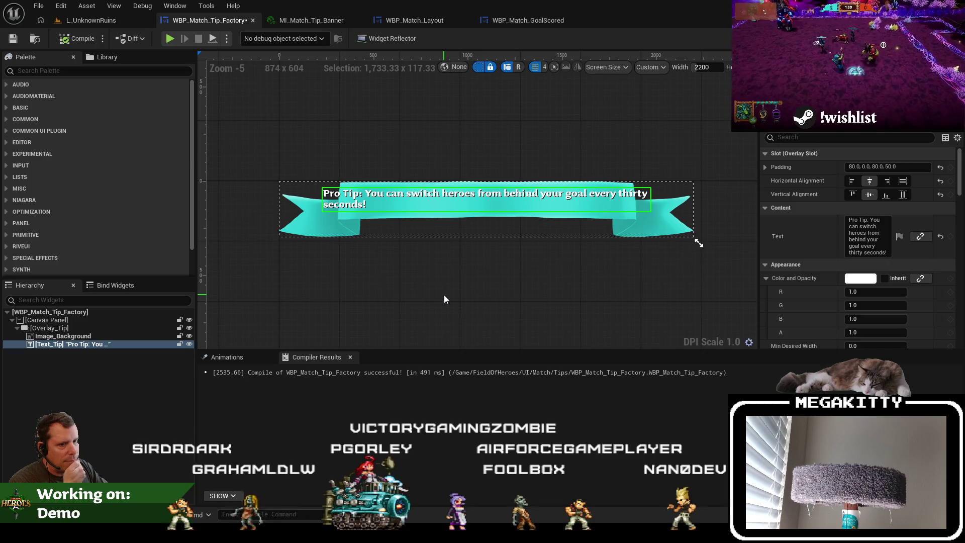
left_click(227, 358)
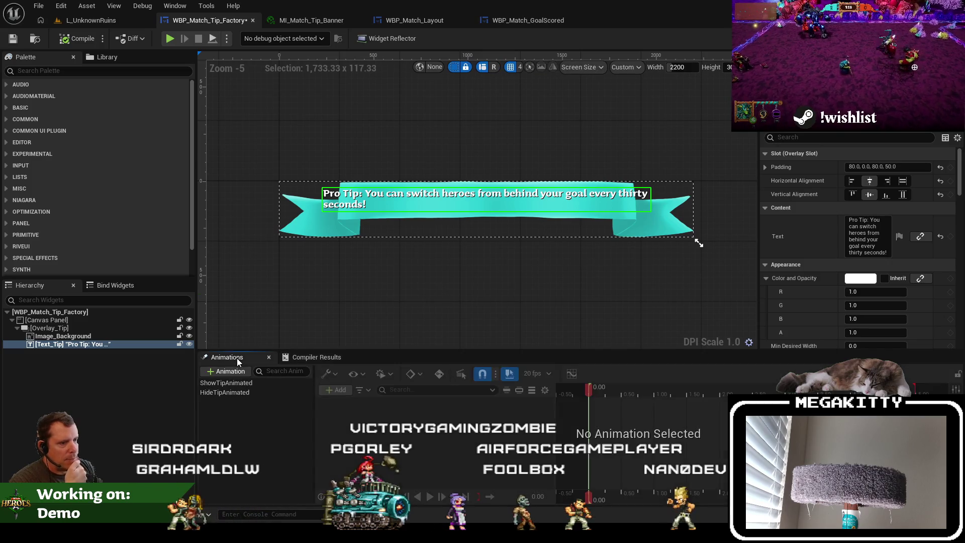
left_click(261, 384)
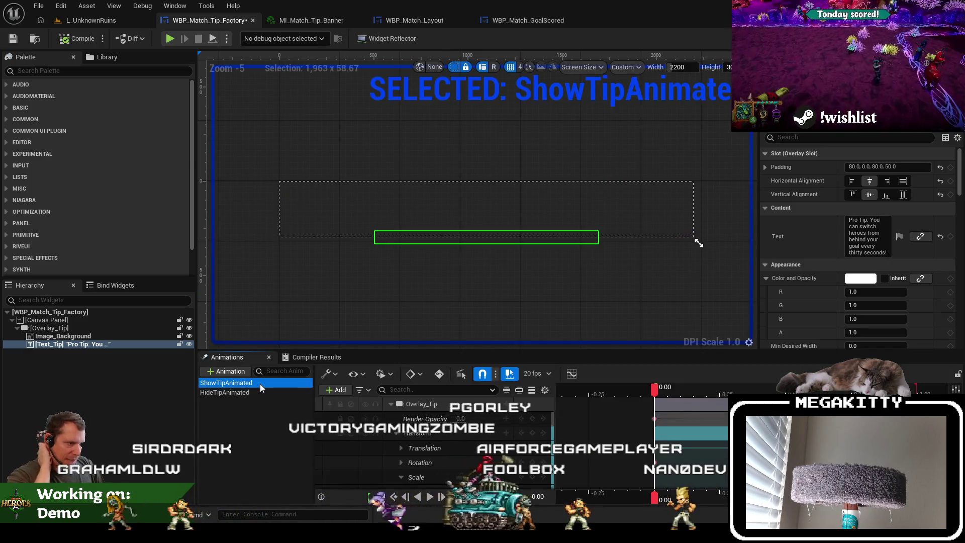
left_click(390, 403)
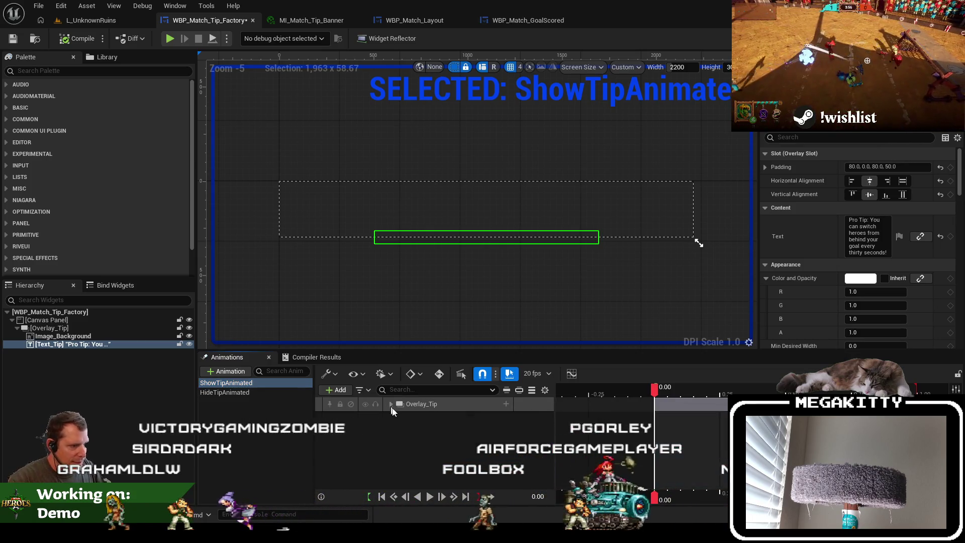
left_click(380, 412)
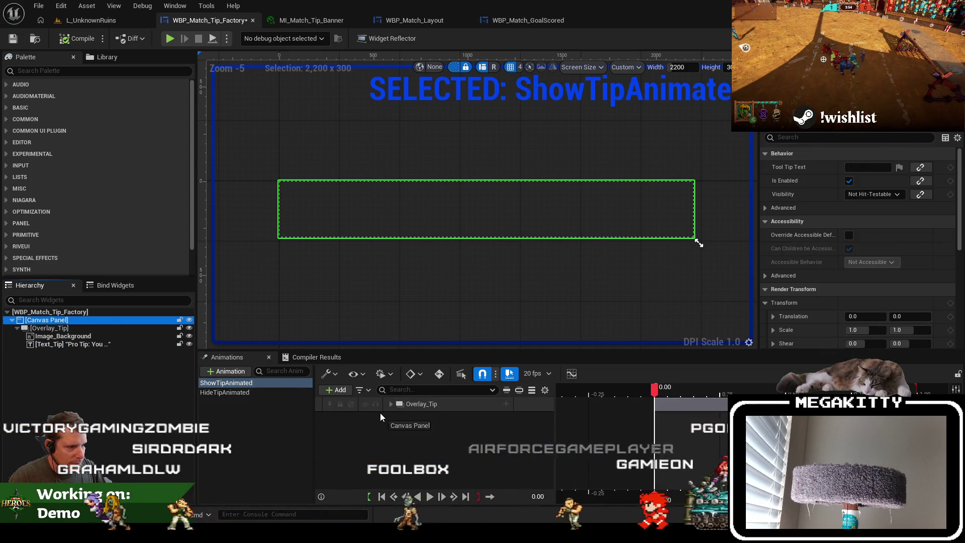
left_click(336, 389)
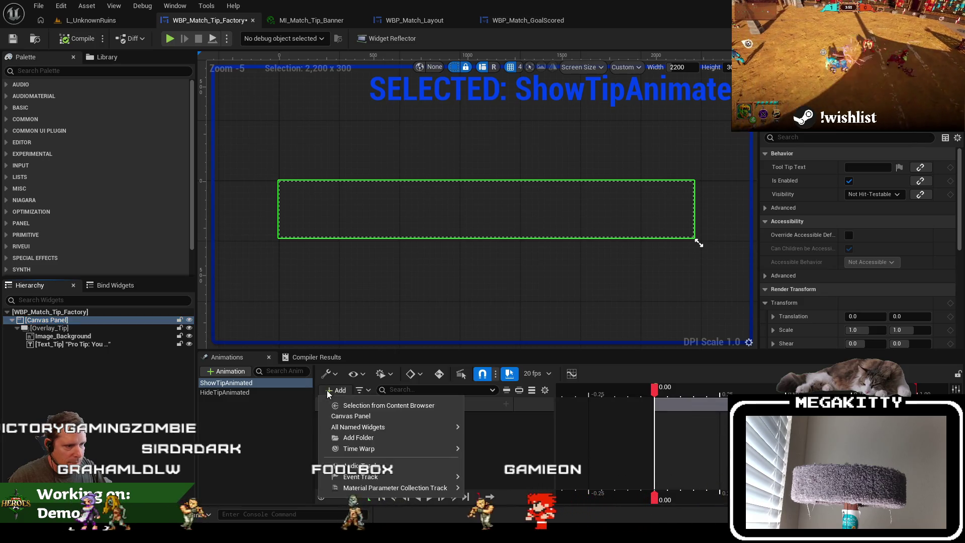
left_click(374, 417)
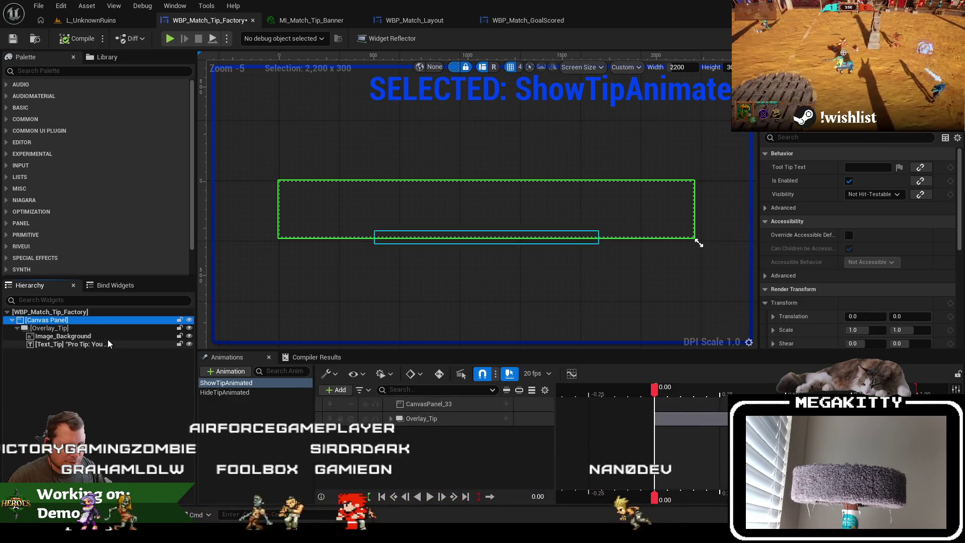
double_click(47, 319)
left_click_drag(48, 320, 255, 340)
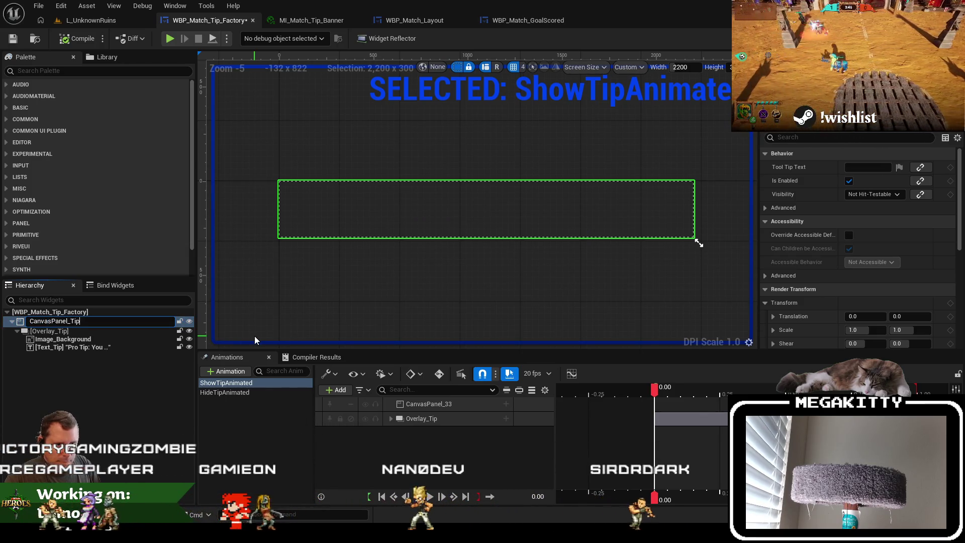
Move Overlay_Tip's opacity, transform and visibility tracks onto CanvasPanel_Tip
left_click(390, 418)
left_click(432, 435)
scroll(431, 452, "down", 3)
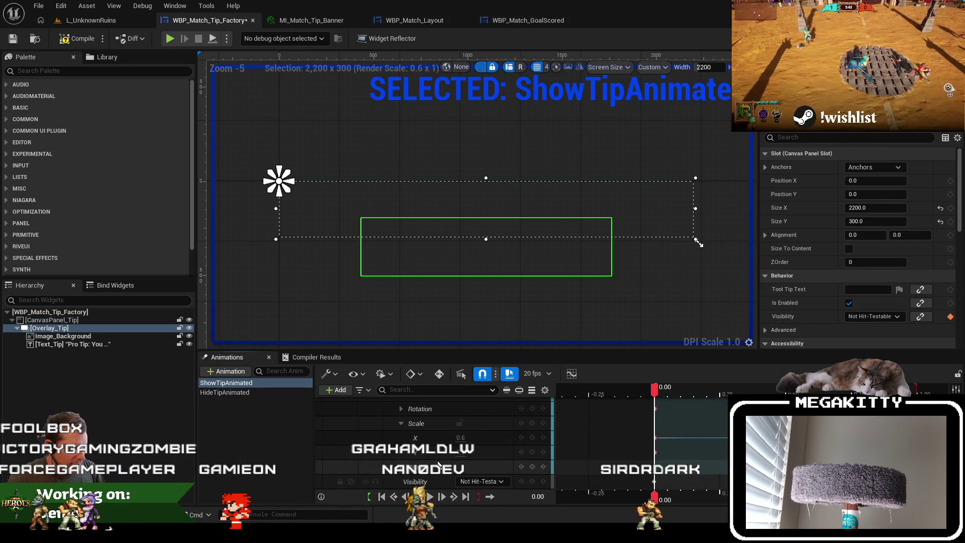
scroll(424, 467, "up", 5)
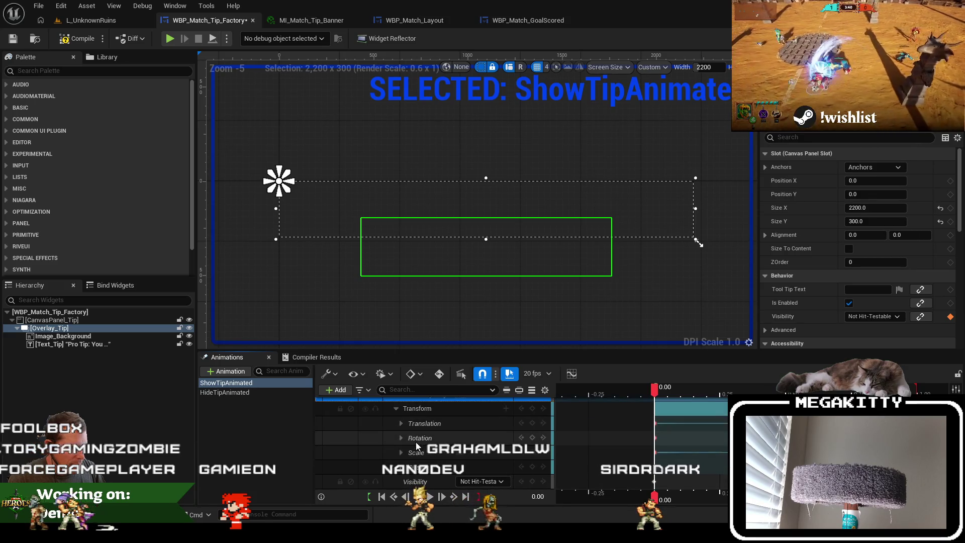
double_click(426, 448)
left_click(427, 462, "shift")
left_click_drag(440, 416, 464, 408)
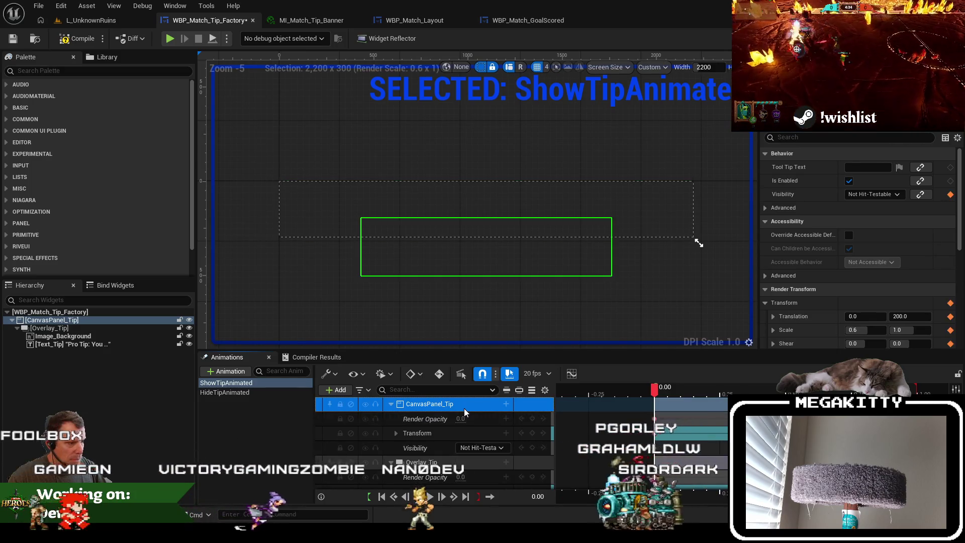
scroll(418, 472, "down", 2)
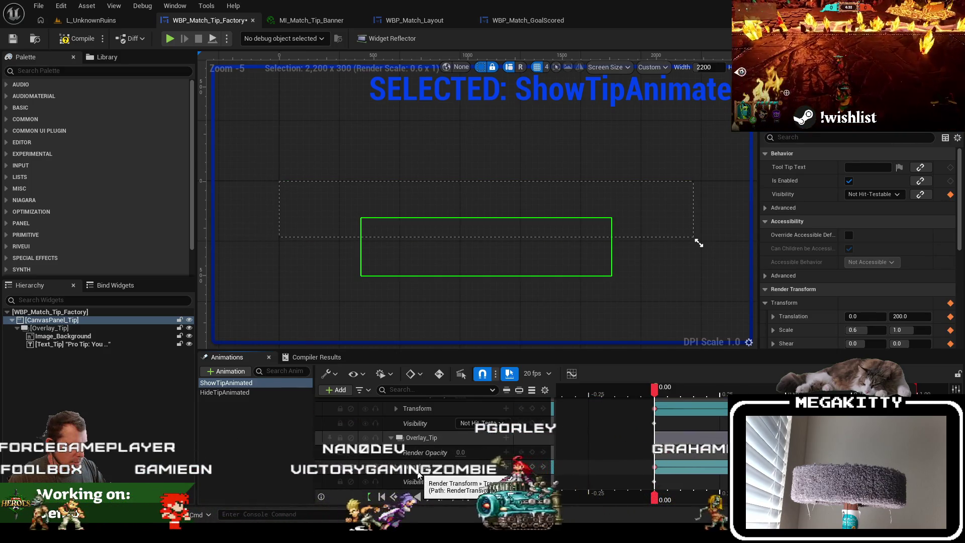
left_click(421, 437)
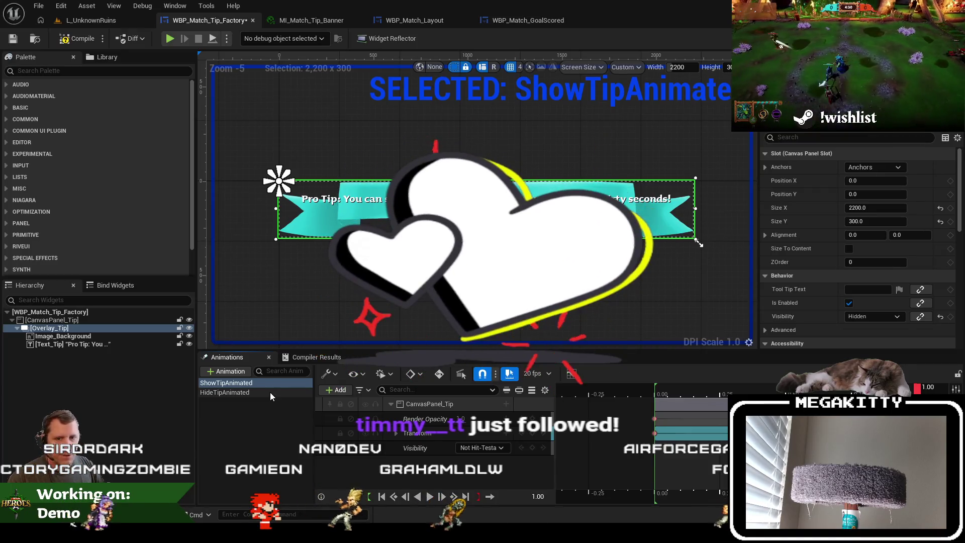
Play HideTipAnimated to check it, then save and compile the tip widget
left_click(270, 392)
left_click(267, 381)
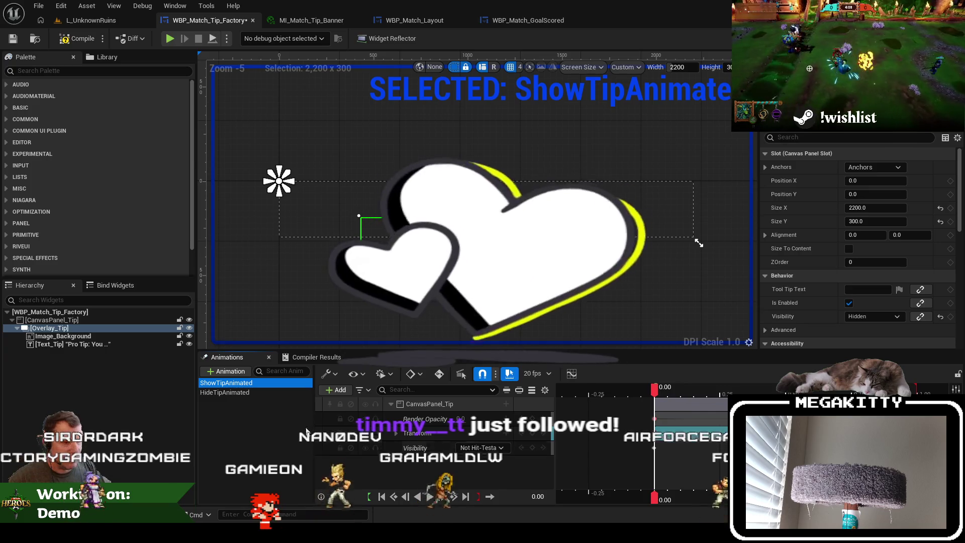
left_click(272, 392)
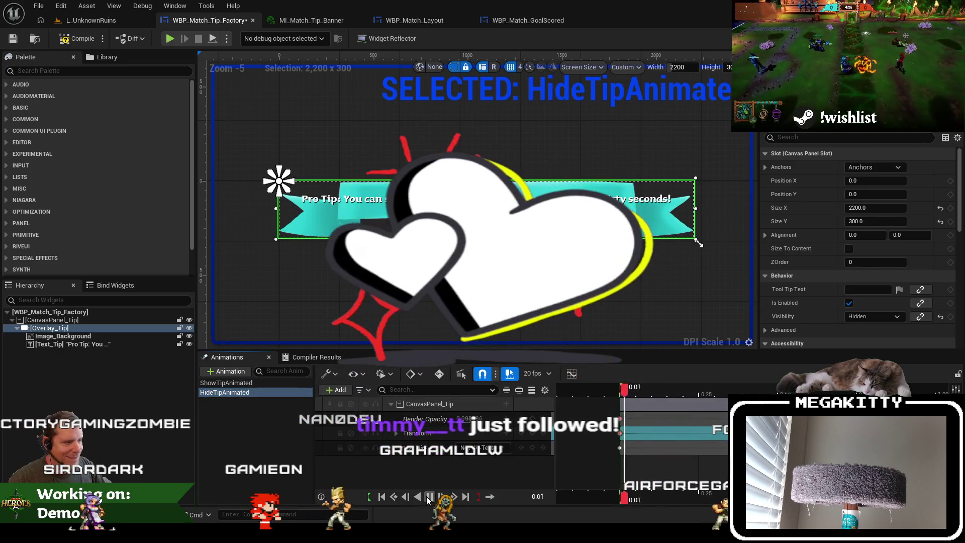
left_click(427, 496)
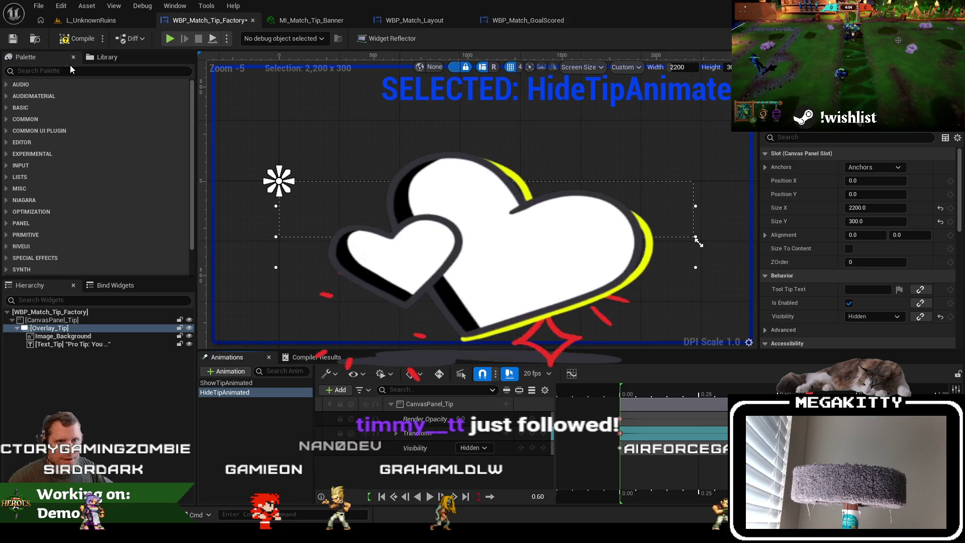
left_click(18, 39)
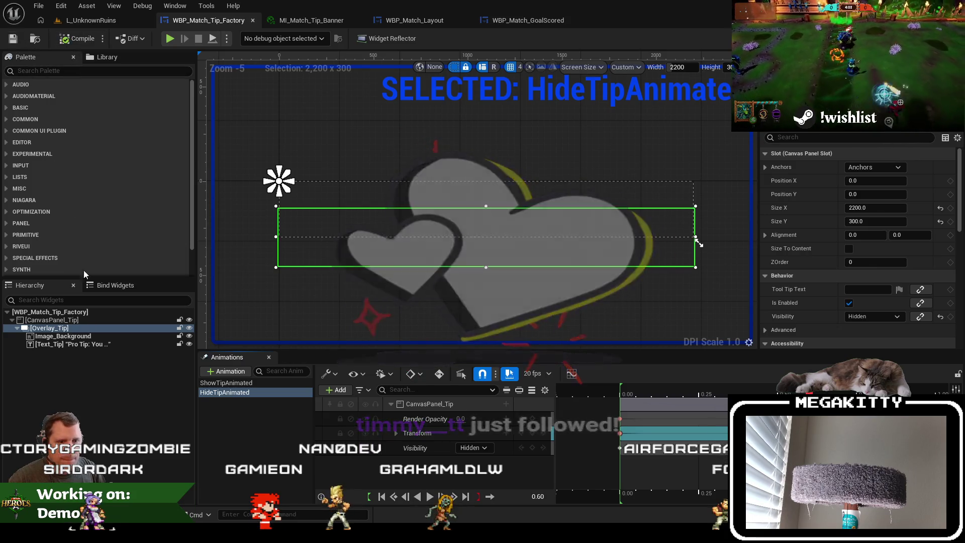
Place Image_Background directly under CanvasPanel_Tip and glance at WBP_Match_Layout
left_click(77, 337)
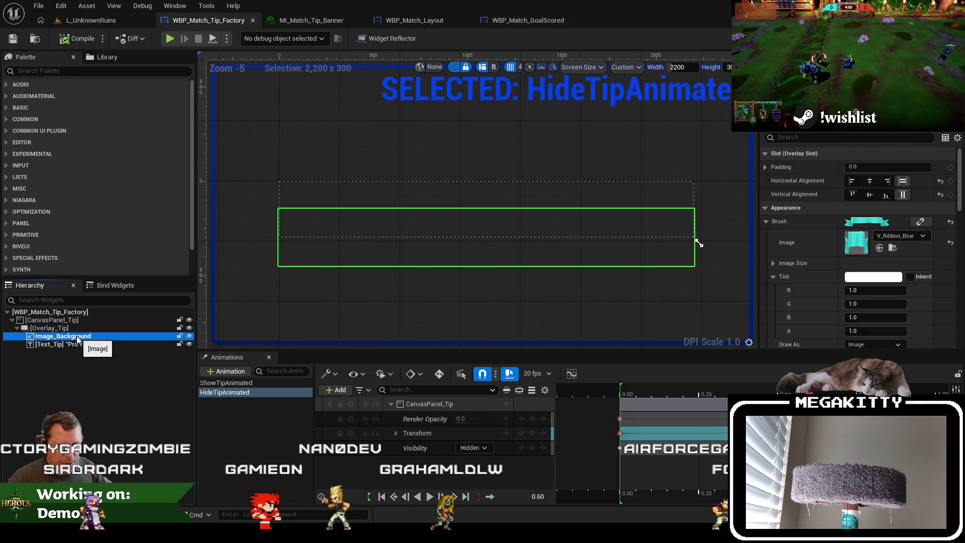
left_click_drag(79, 322, 80, 327)
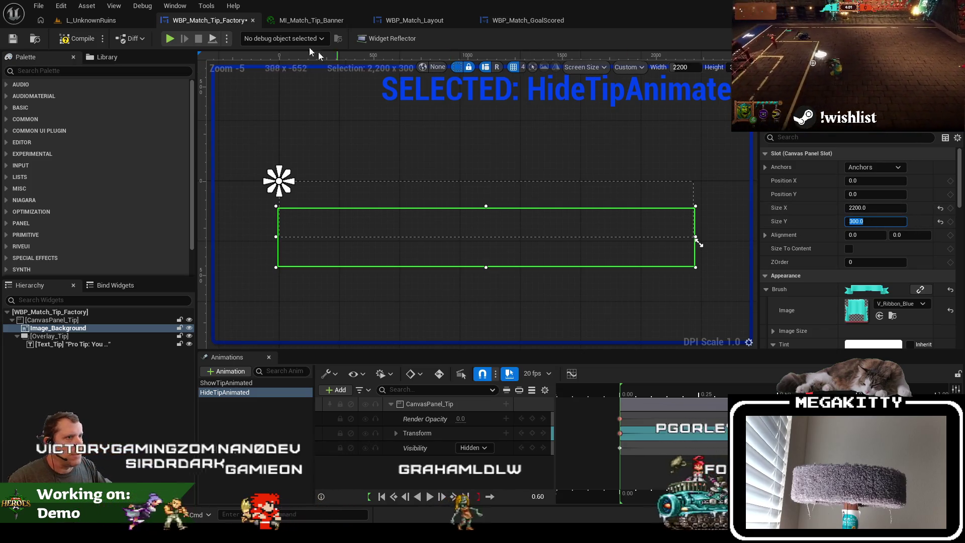
left_click(396, 19)
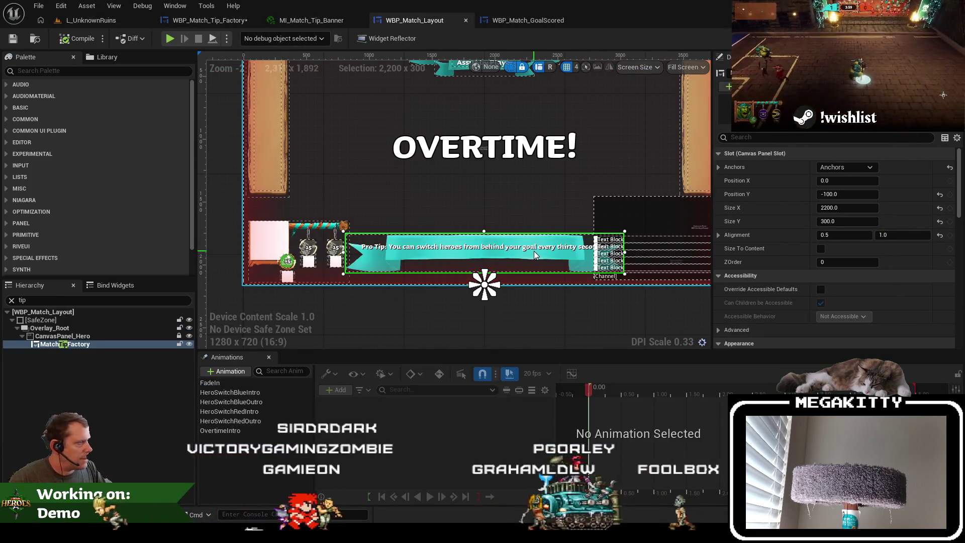
left_click(210, 20)
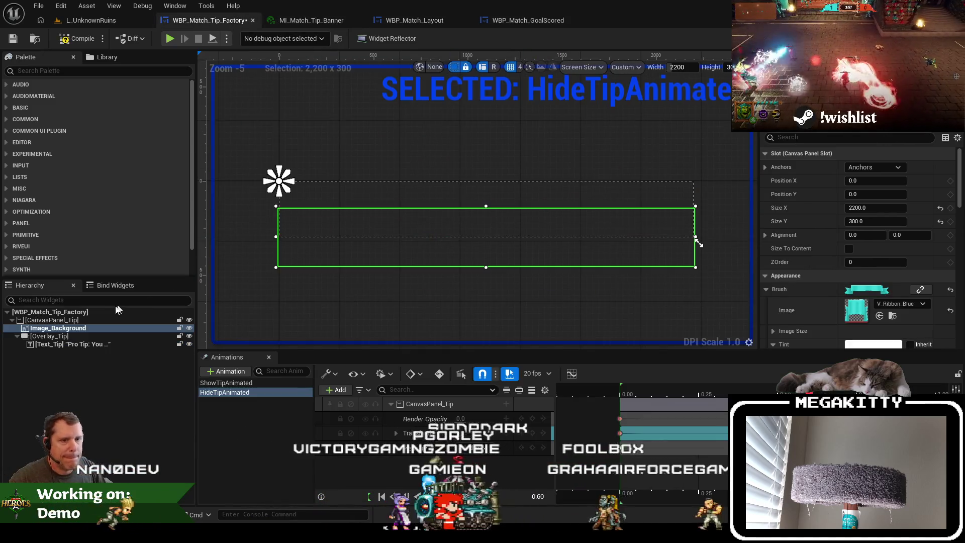
Move Text_Tip onto the tip canvas and delete the empty Overlay_Tip
left_click_drag(65, 344, 71, 332)
left_click(70, 344)
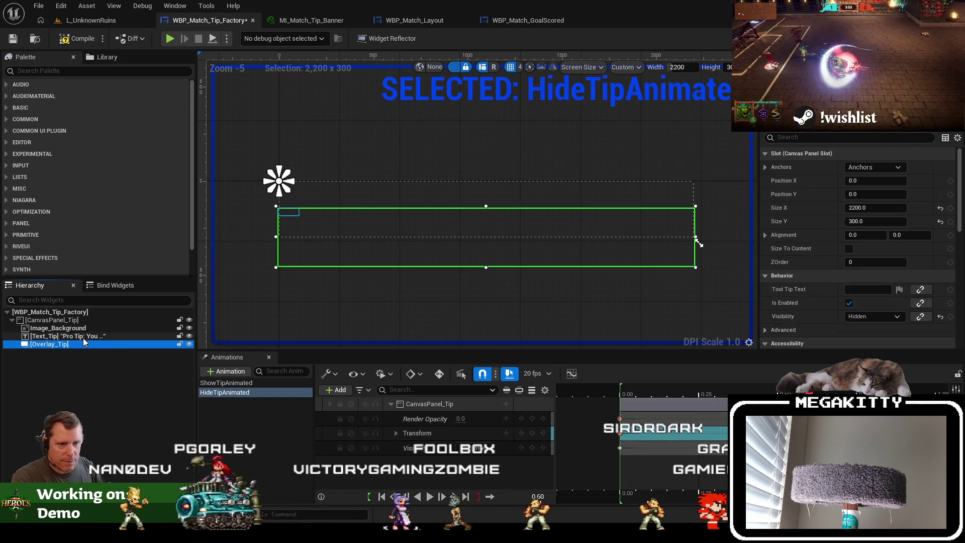
key("Delete")
Resize the Text_Tip box so the tip wraps to two lines, centred on the ribbon
left_click(86, 336)
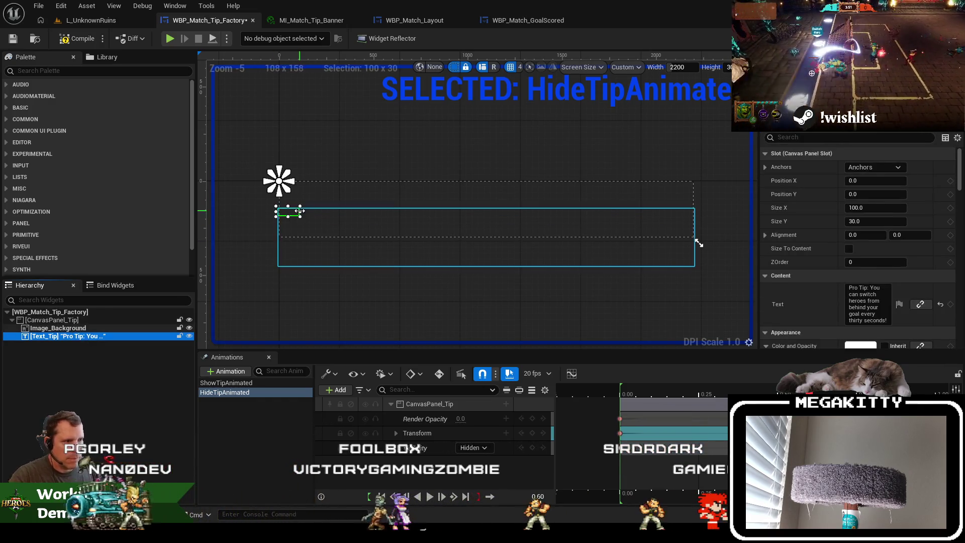
left_click(152, 321)
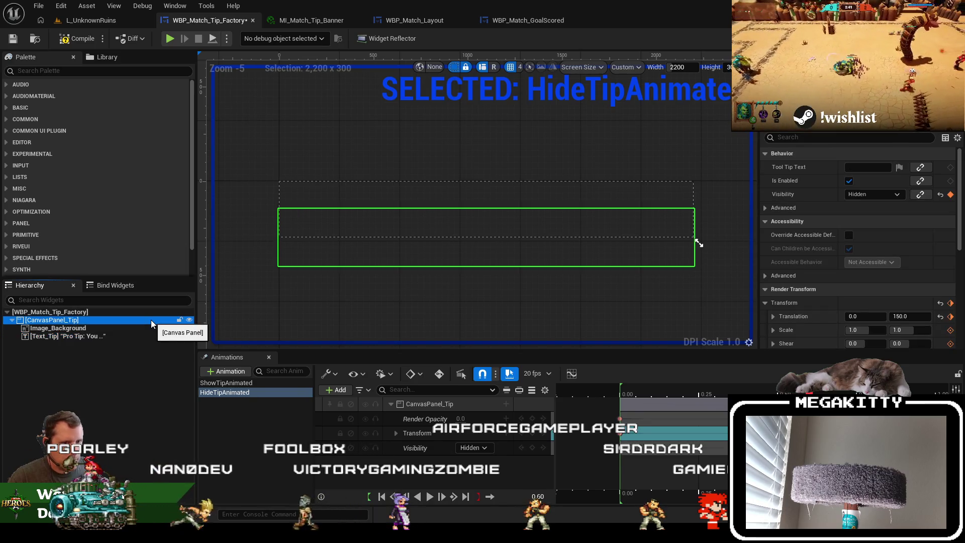
left_click(224, 425)
left_click(93, 329)
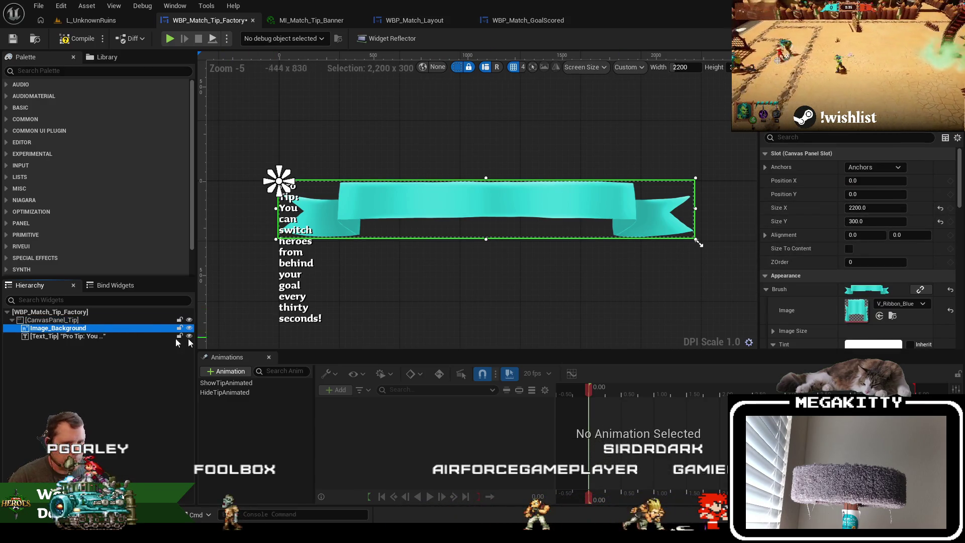
left_click(103, 338)
left_click_drag(300, 189, 651, 212)
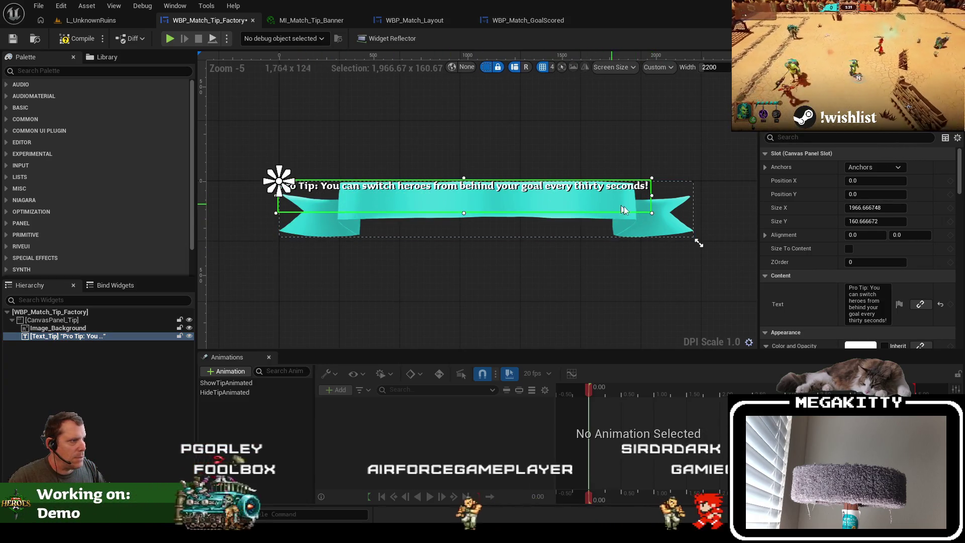
left_click_drag(652, 178, 633, 185)
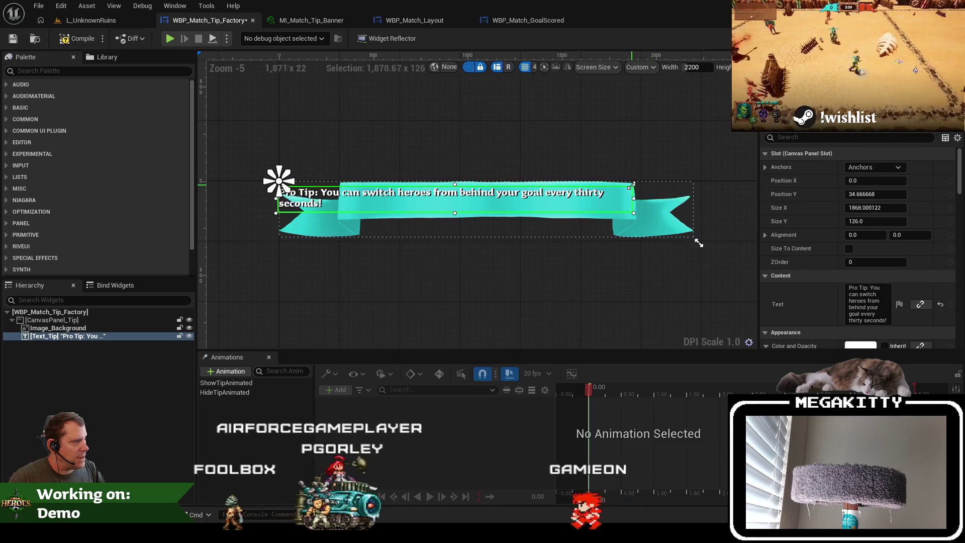
left_click_drag(276, 213, 341, 214)
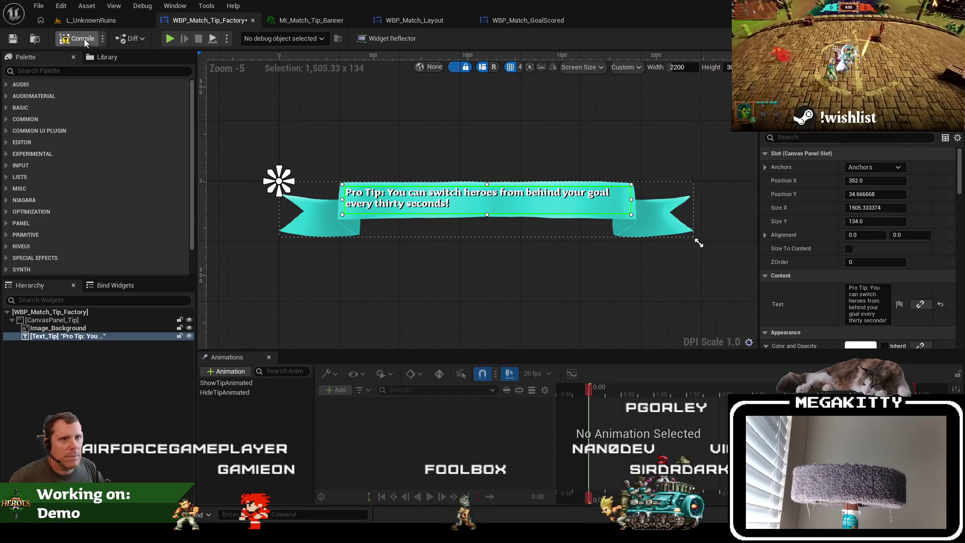
In WBP_Match_Layout, enable Size To Content, reset Size X/Y, and compile
left_click(415, 20)
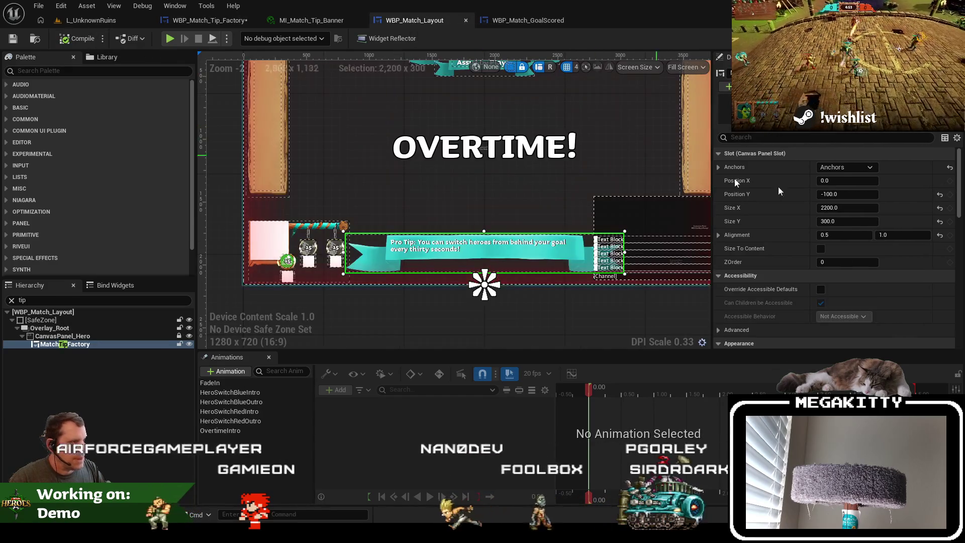
left_click(821, 248)
left_click(940, 208)
left_click(940, 221)
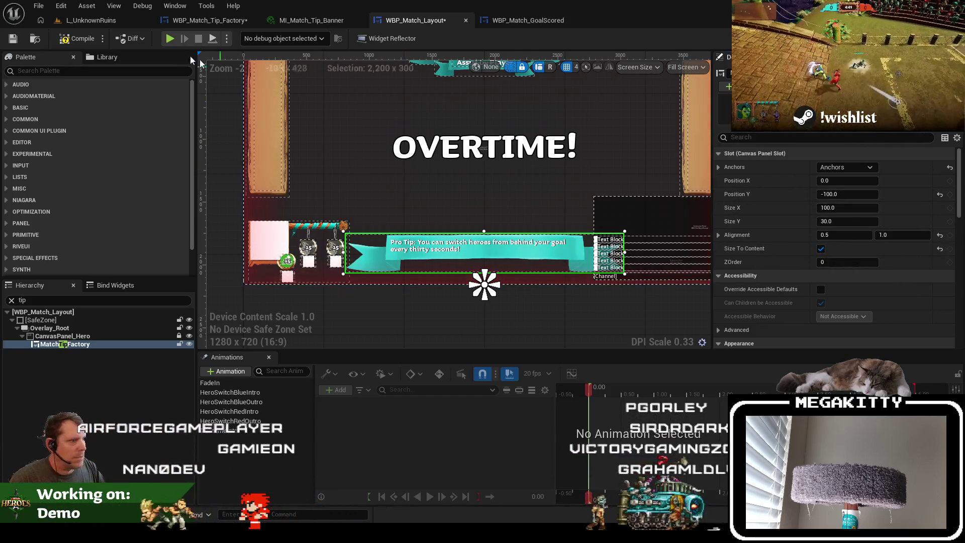
left_click(79, 38)
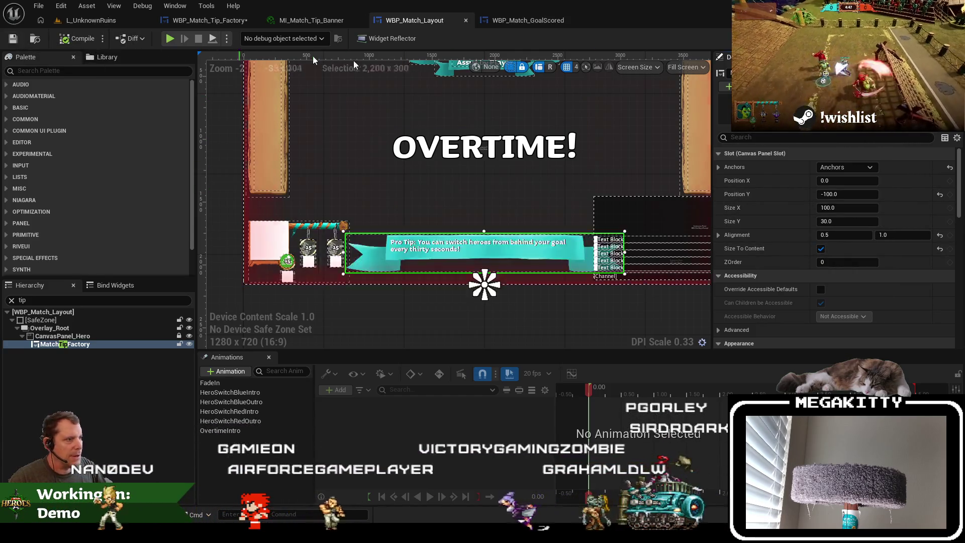
Set Text_Tip's Justification to Center, then return to the maximized level viewport
left_click(203, 21)
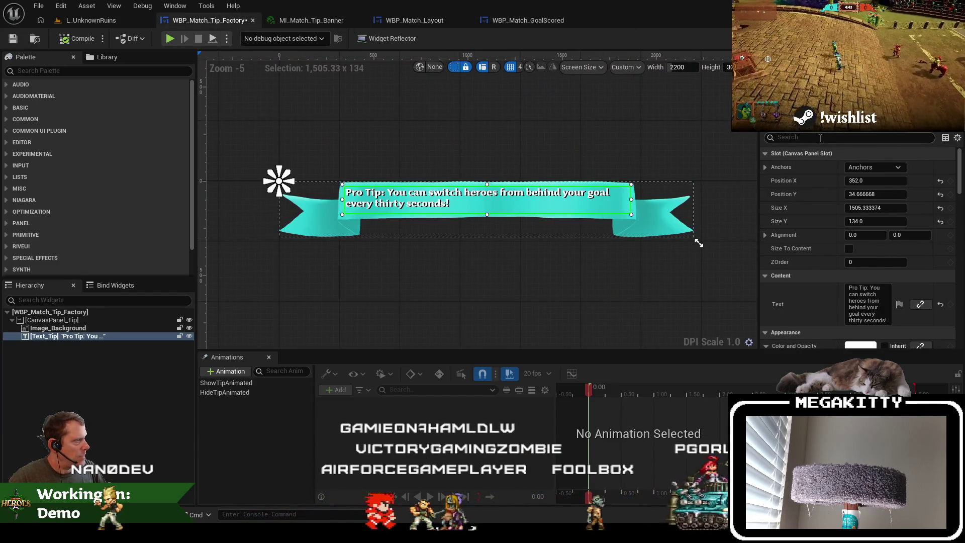
type("alig")
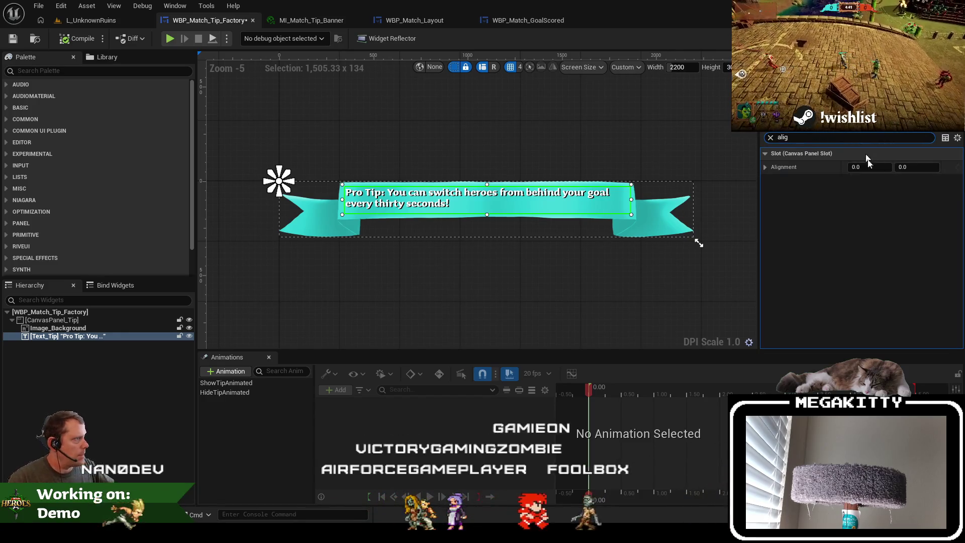
type("jus")
left_click(879, 167)
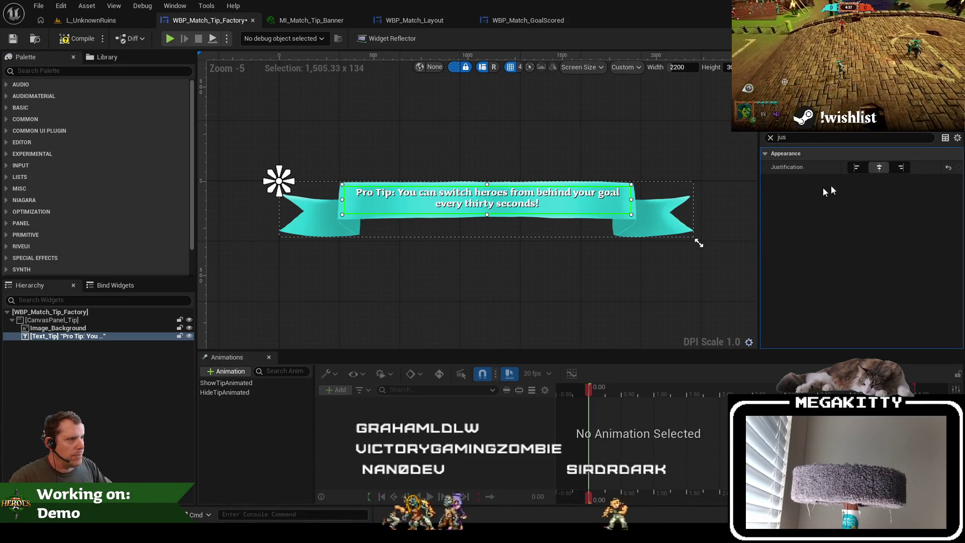
left_click(487, 222)
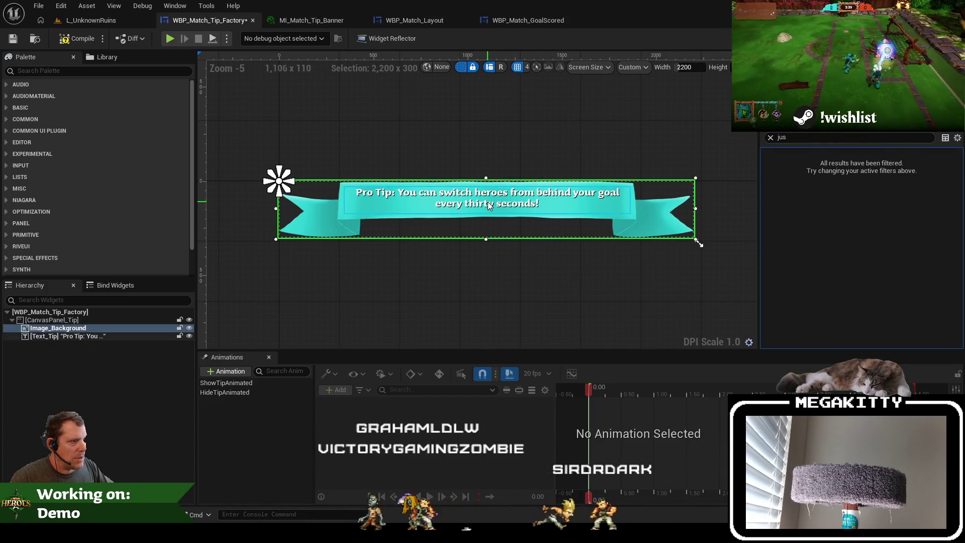
left_click(489, 205)
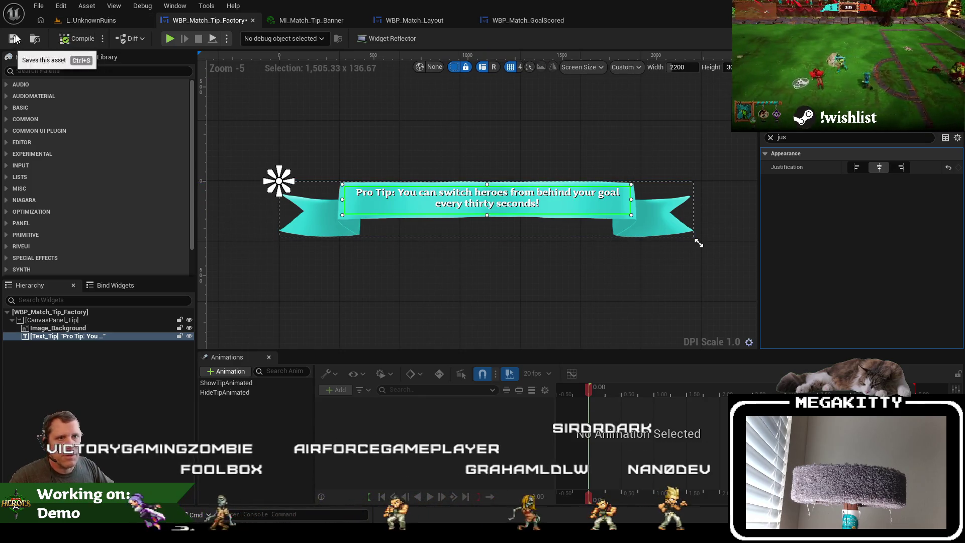
left_click(91, 20)
key("F11")
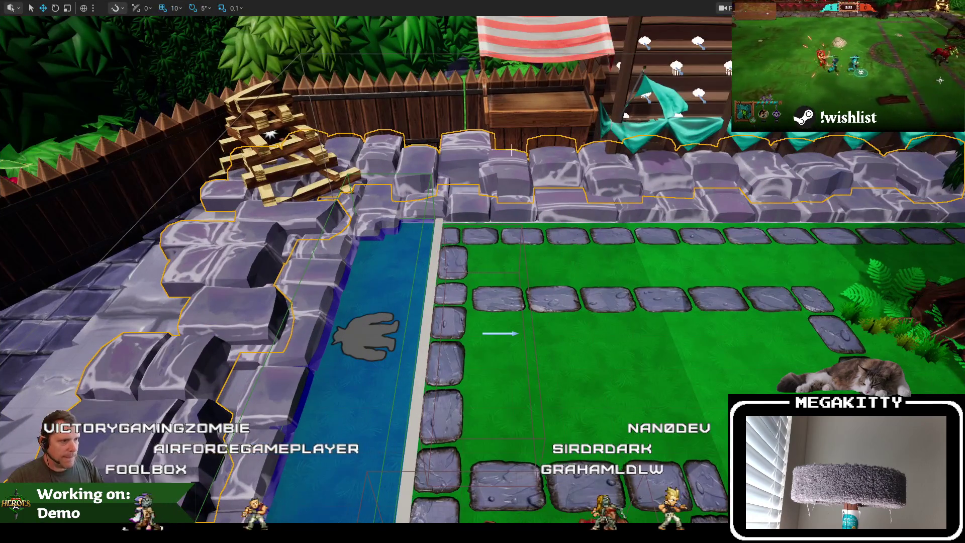
Playtest a match after READY to view the attack tip banner, then reselect Image_Background
key("alt+p")
left_click(362, 294)
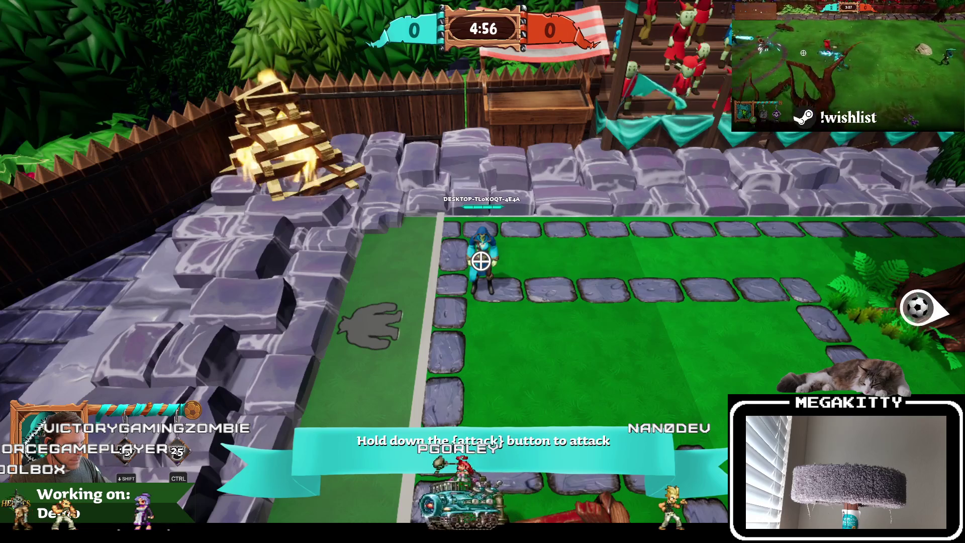
key("Escape")
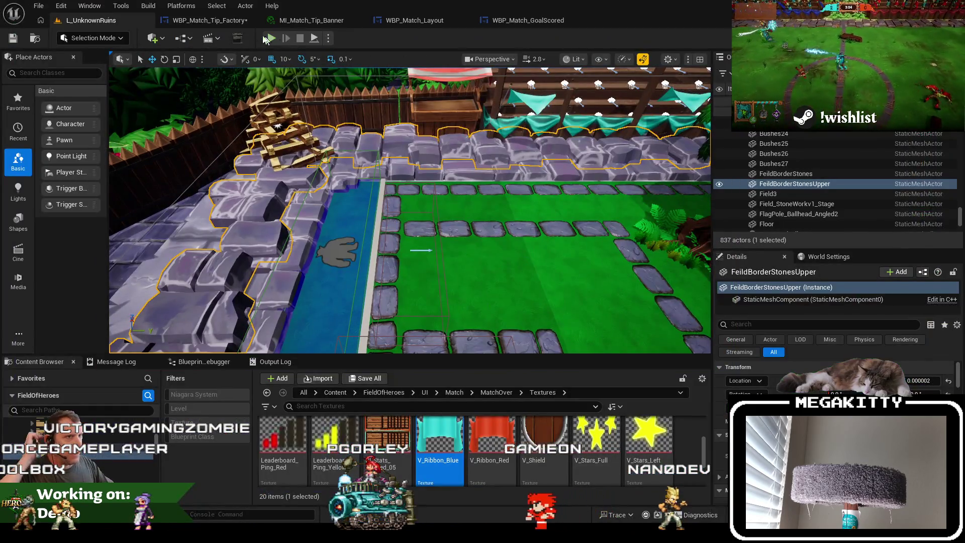
left_click(231, 21)
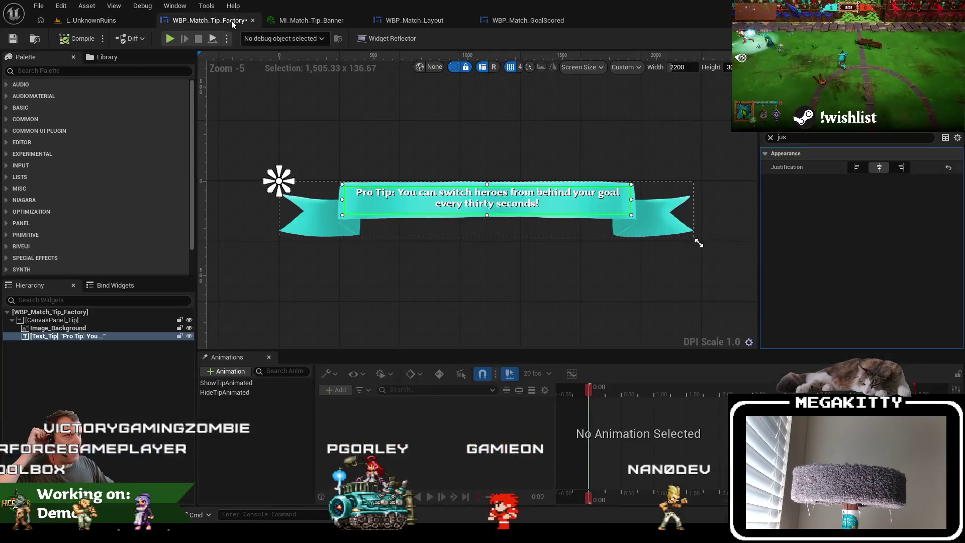
left_click(133, 328)
left_click(769, 137)
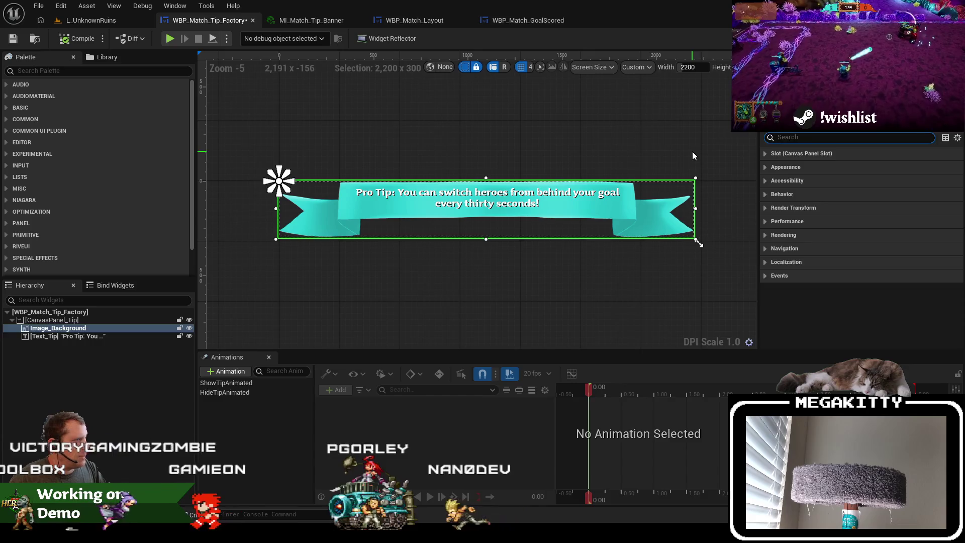
Darken Image_Background's tint to 0.28125 grey and return to the full-screen level viewport
left_click(693, 156)
left_click(93, 330)
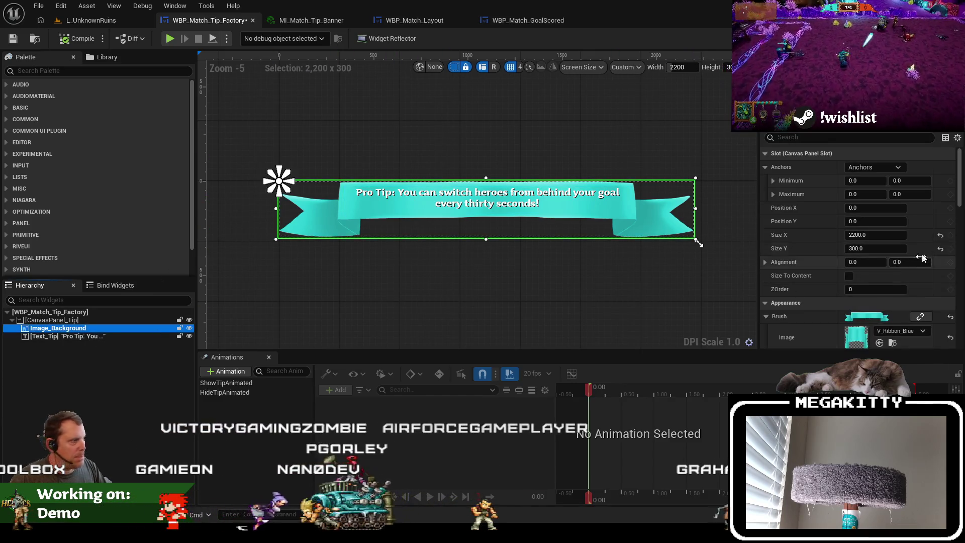
scroll(907, 303, "down", 5)
left_click(875, 276)
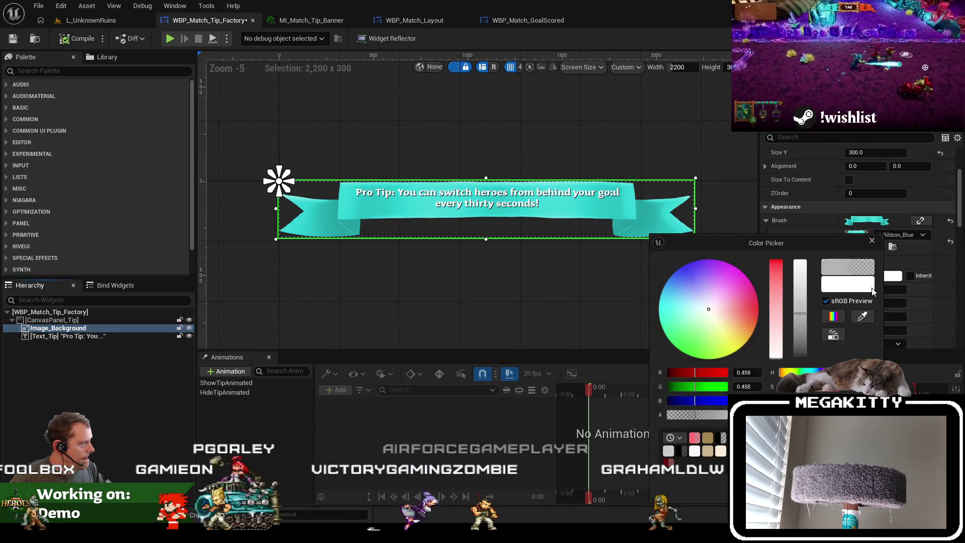
left_click_drag(800, 299, 799, 335)
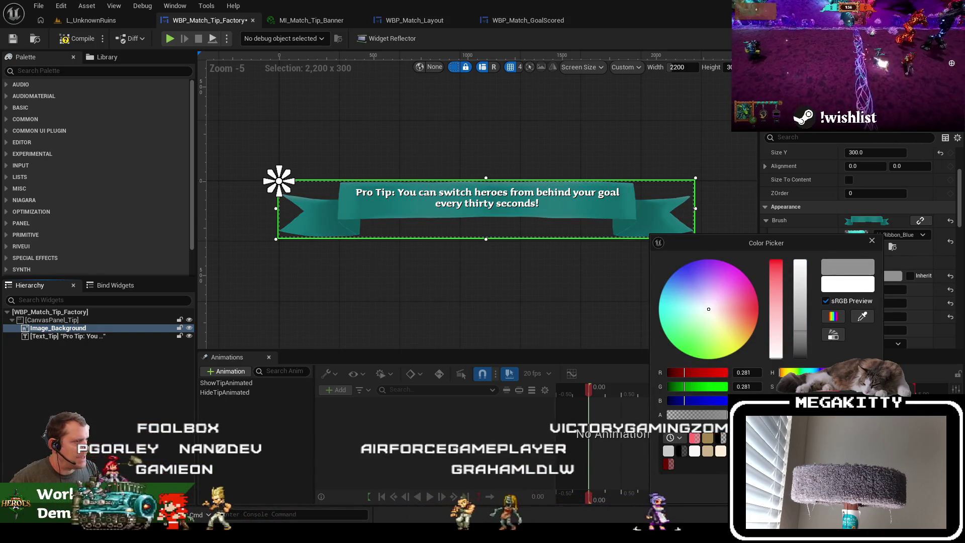
left_click(254, 150)
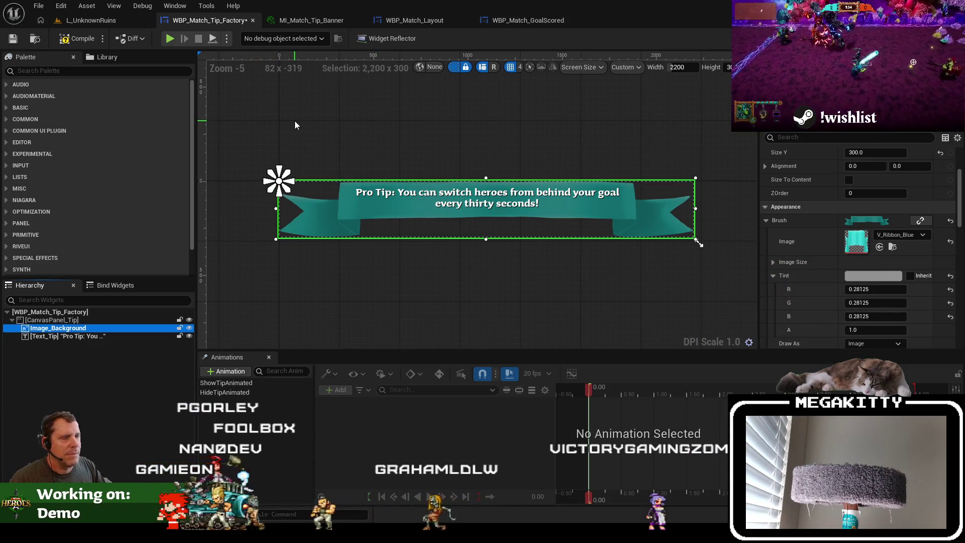
left_click(91, 20)
key("F11")
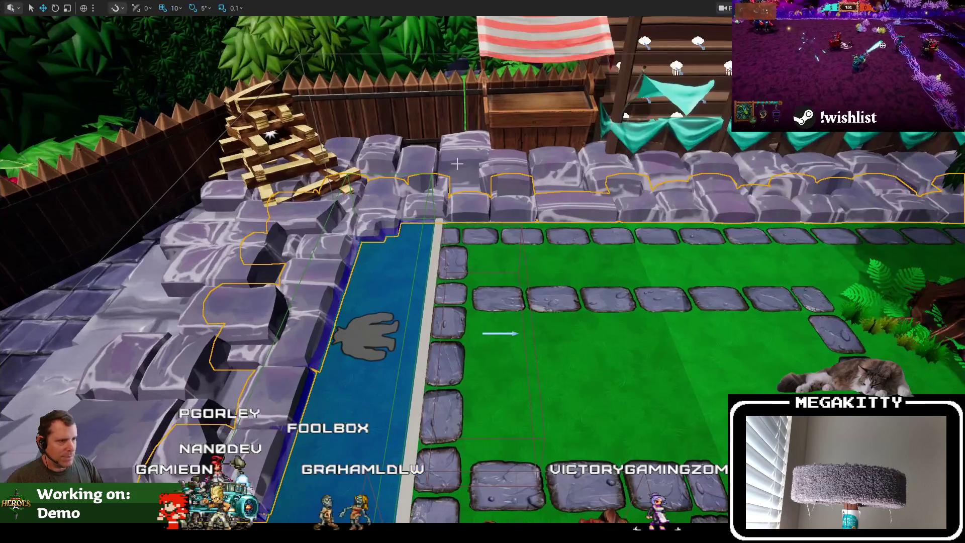
Playtest the match with Prowler to view the darker banner, then restore the editor layout
key("alt+p")
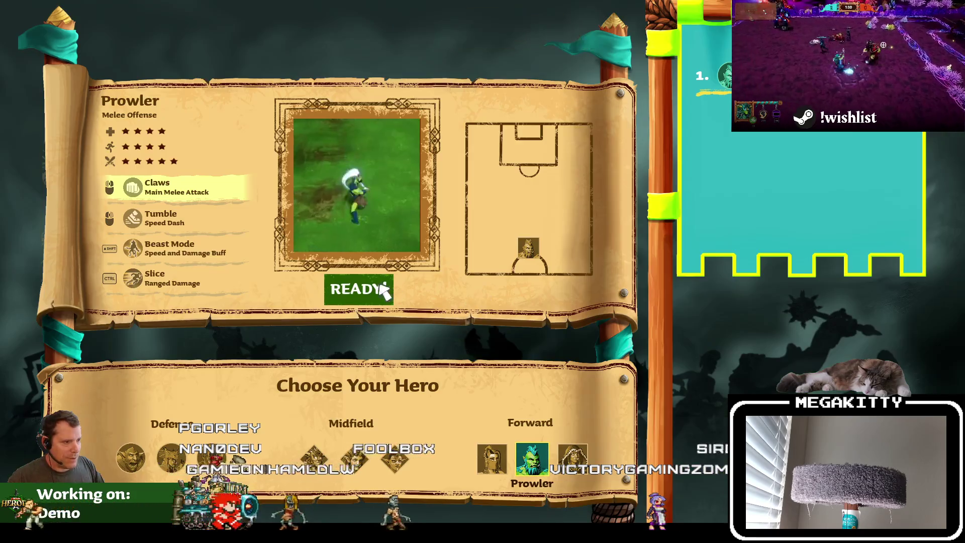
left_click(371, 293)
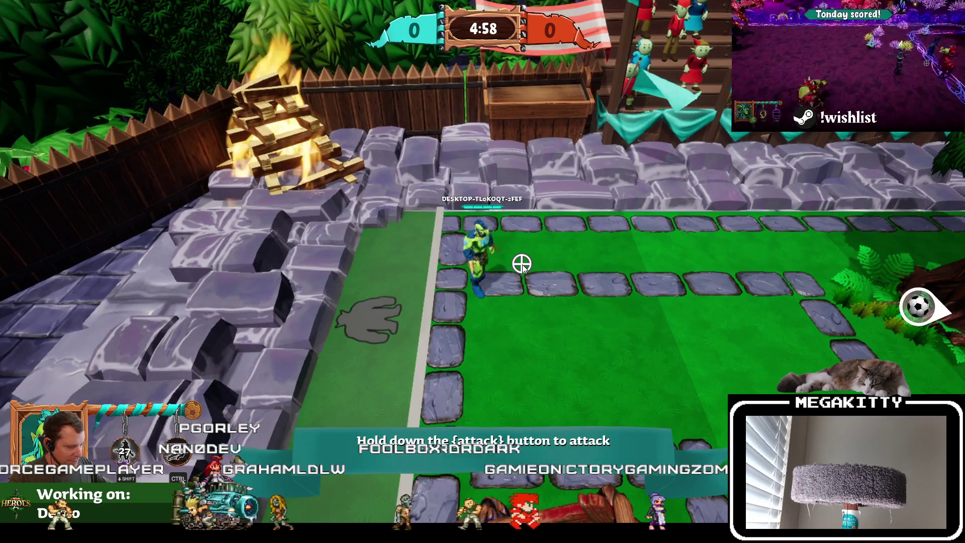
key("Escape")
key("F11")
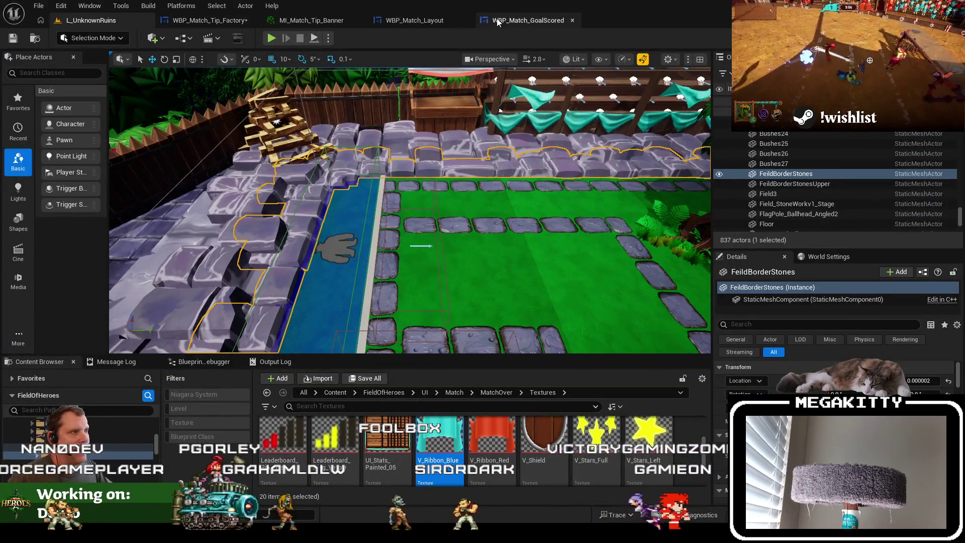
Check WBP_Match_GoalScored's 0.5 ribbon tint, close it, and return to the tip widget
left_click(496, 19)
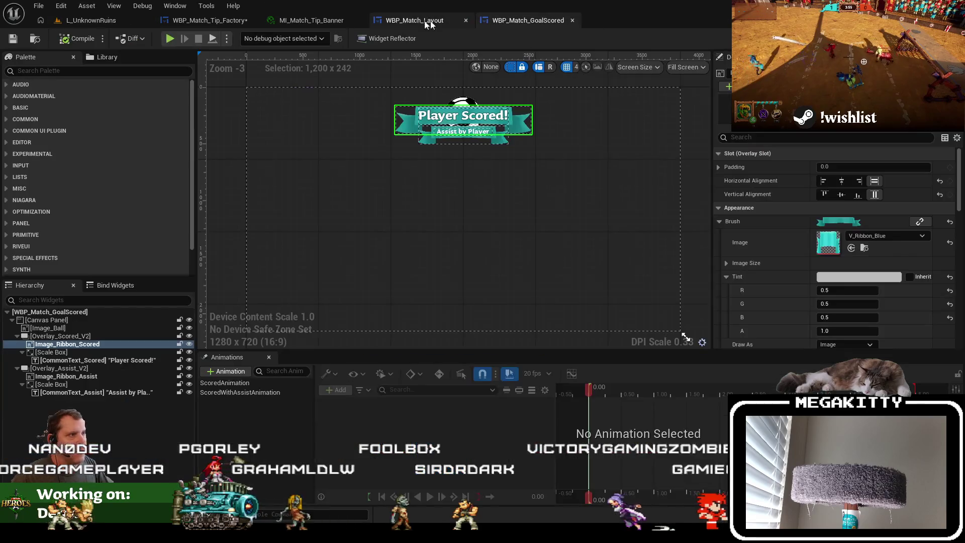
left_click(571, 20)
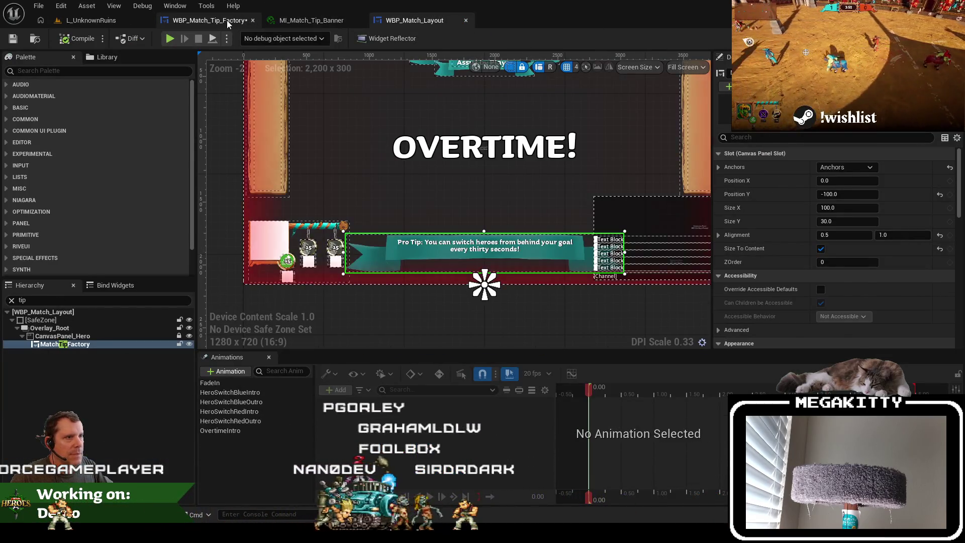
left_click(227, 20)
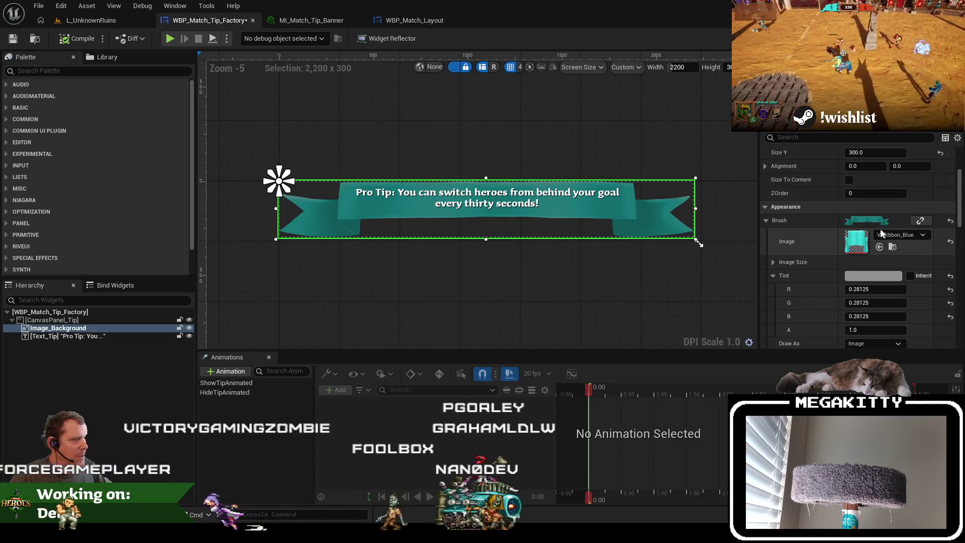
Raise Image_Background's tint to 0.447917 grey, then view the ShowMatchTip graph
left_click(880, 276)
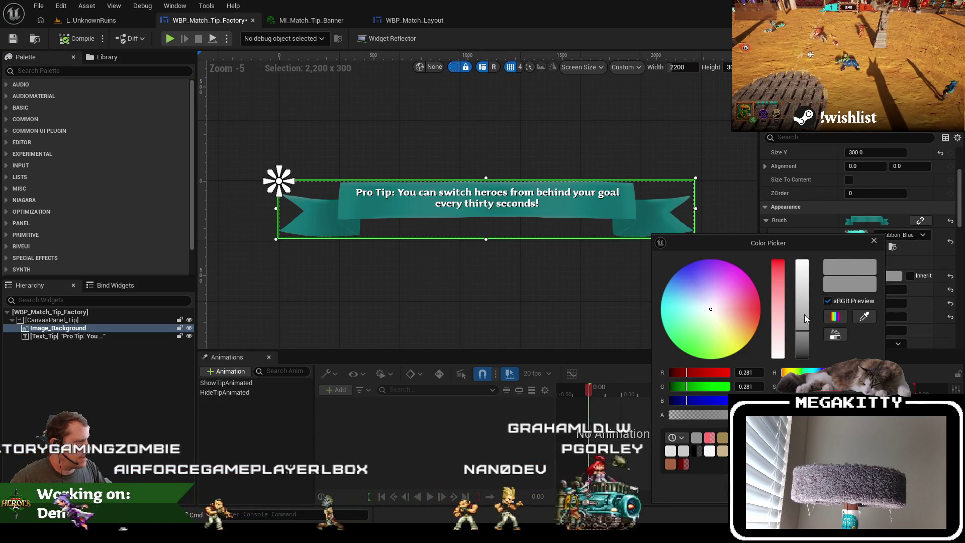
left_click(802, 322)
left_click_drag(802, 322, 807, 316)
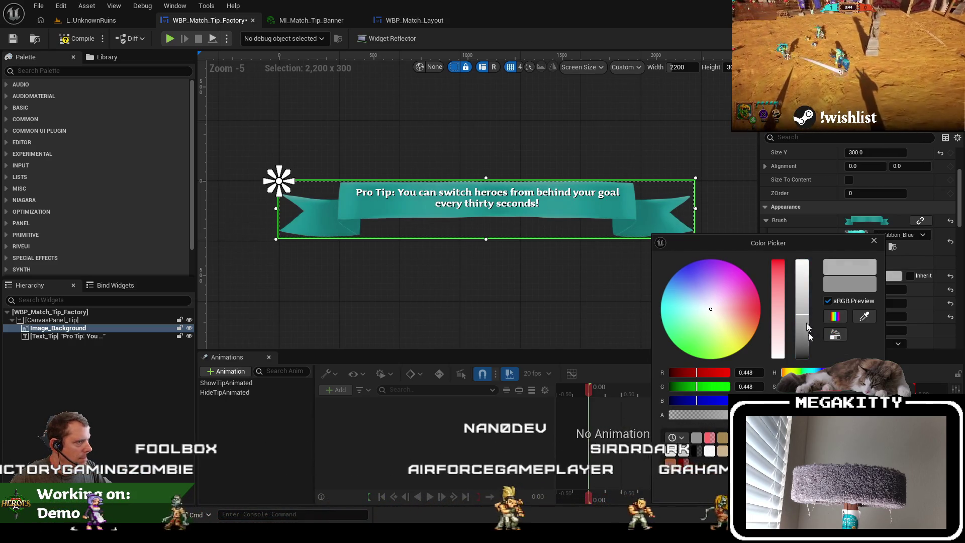
left_click(698, 242)
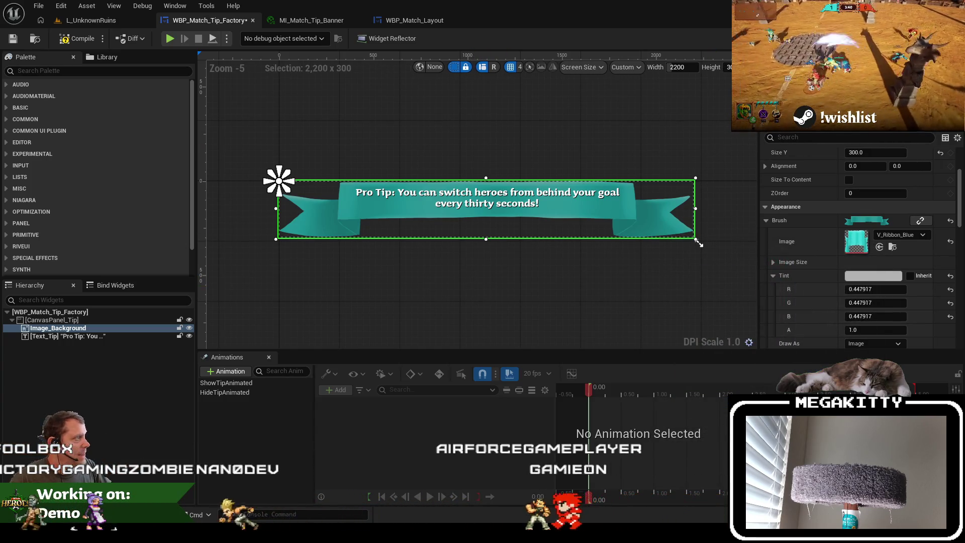
left_click(945, 38)
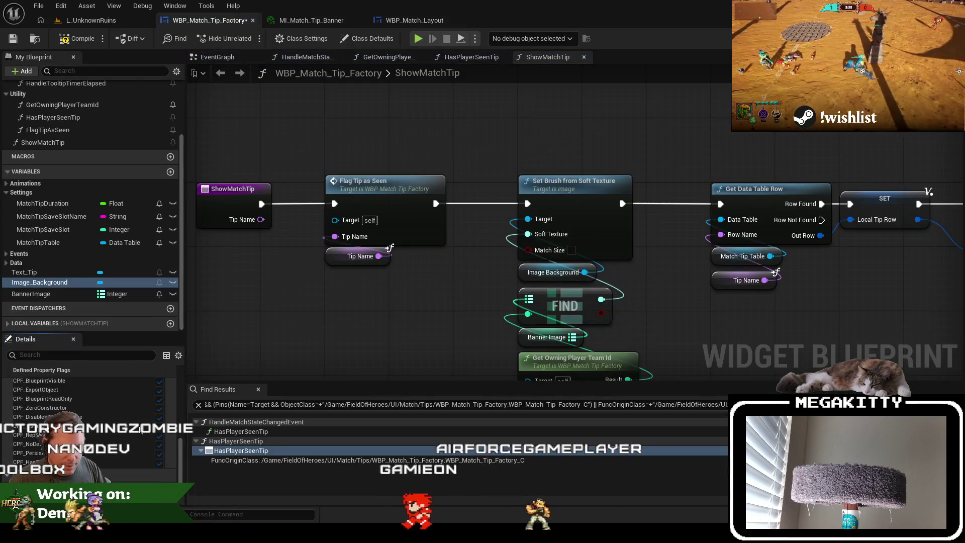
Inspect the BannerImage variable's default texture list without changing it
left_click(54, 294)
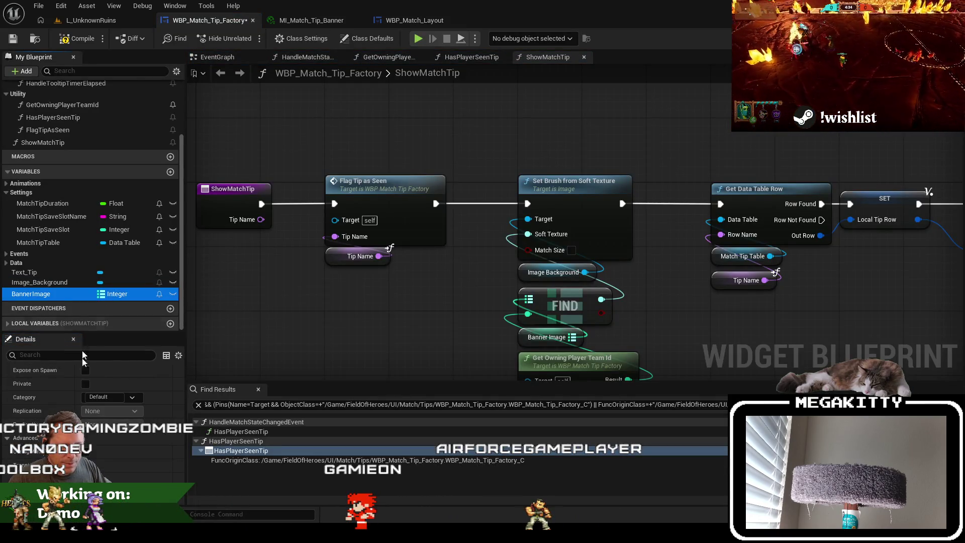
left_click(128, 450)
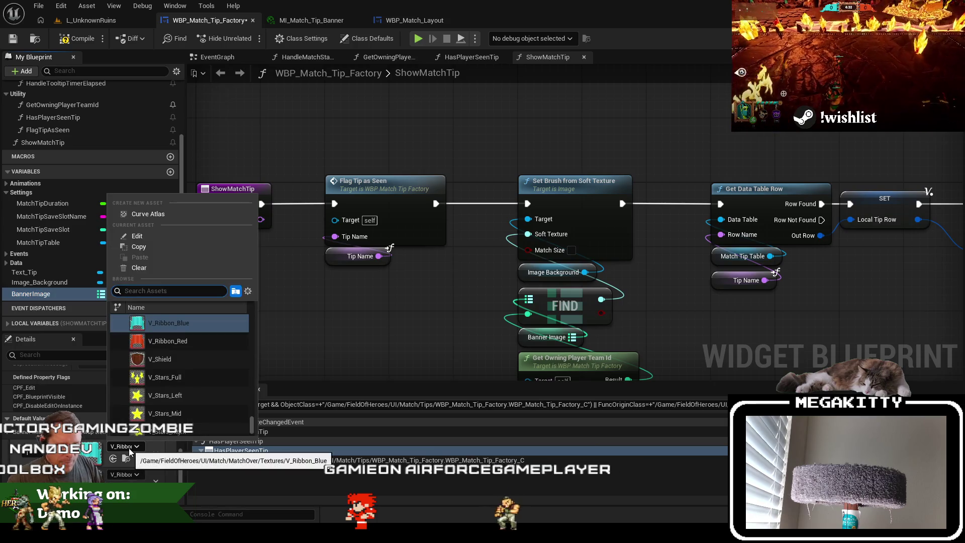
type("mi_")
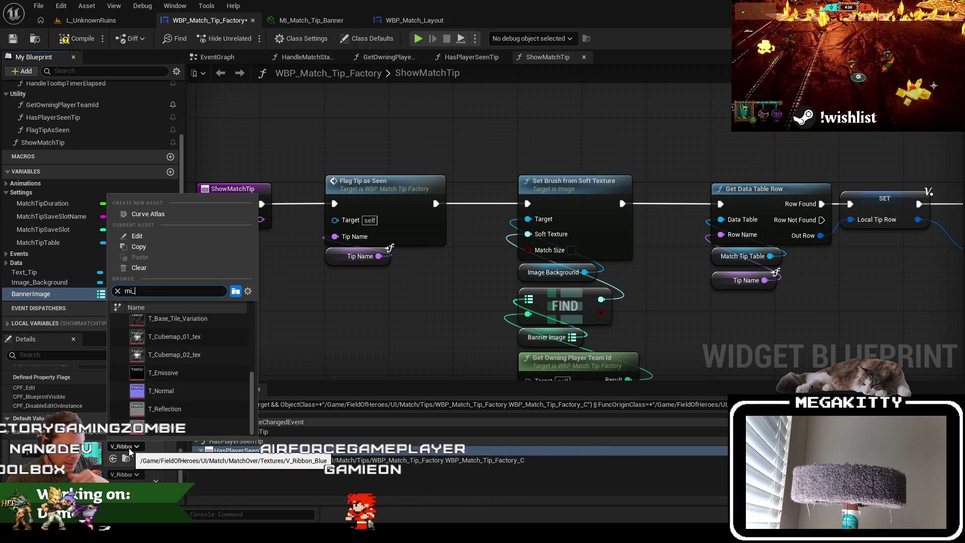
left_click(253, 400)
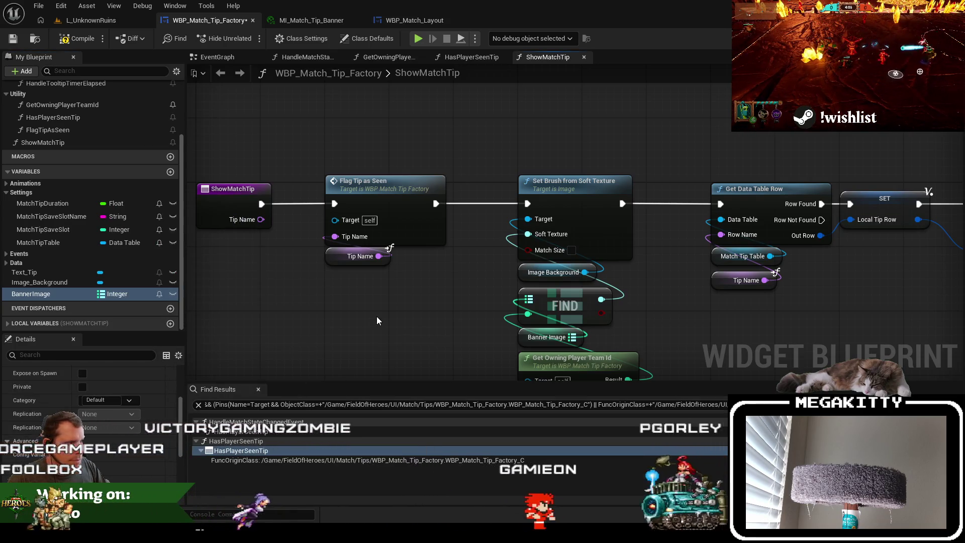
Move the Set Brush node group lower in ShowMatchTip and save the widget
scroll(378, 319, "down", 3)
scroll(378, 319, "up", 2)
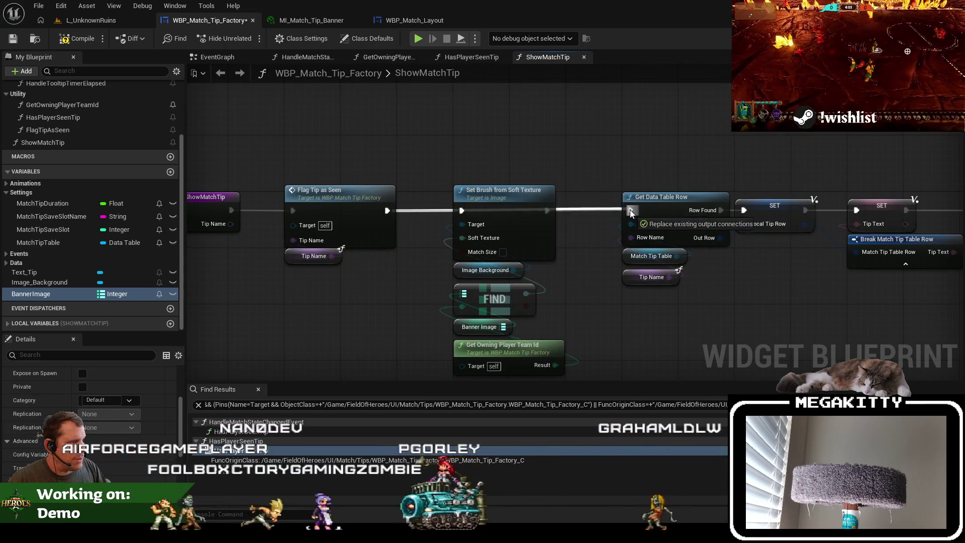
mouse_move(545, 301)
left_mouse_down()
mouse_move(481, 128)
mouse_move(480, 191)
left_mouse_up()
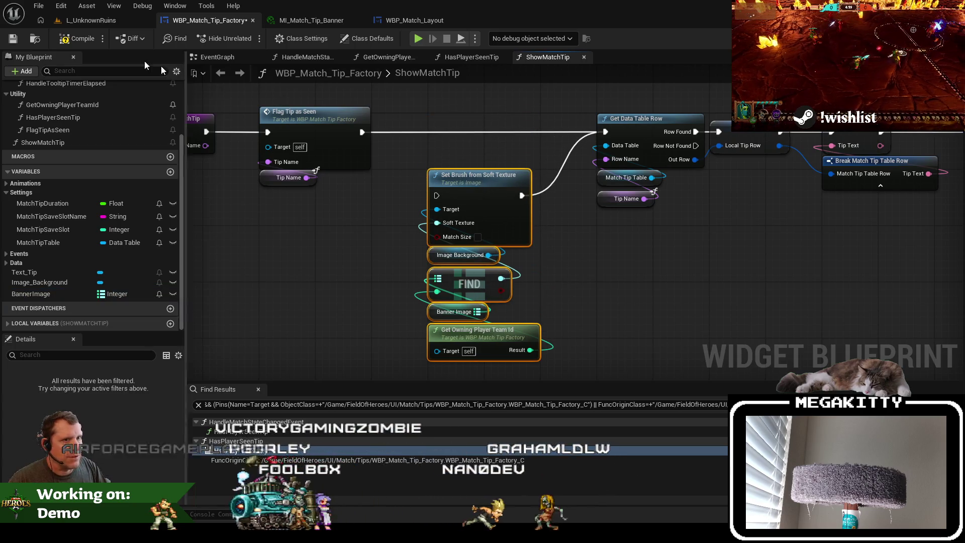
left_click(13, 40)
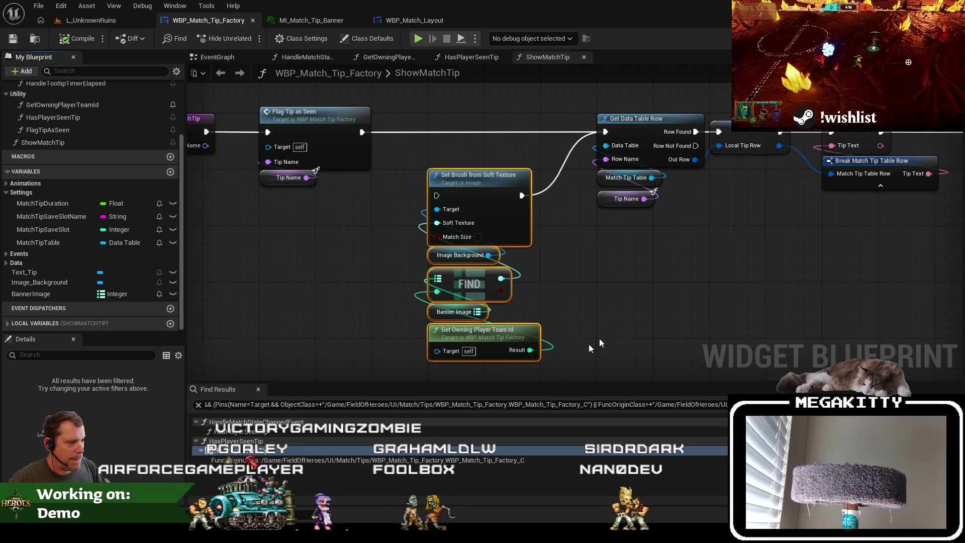
double_click(459, 255)
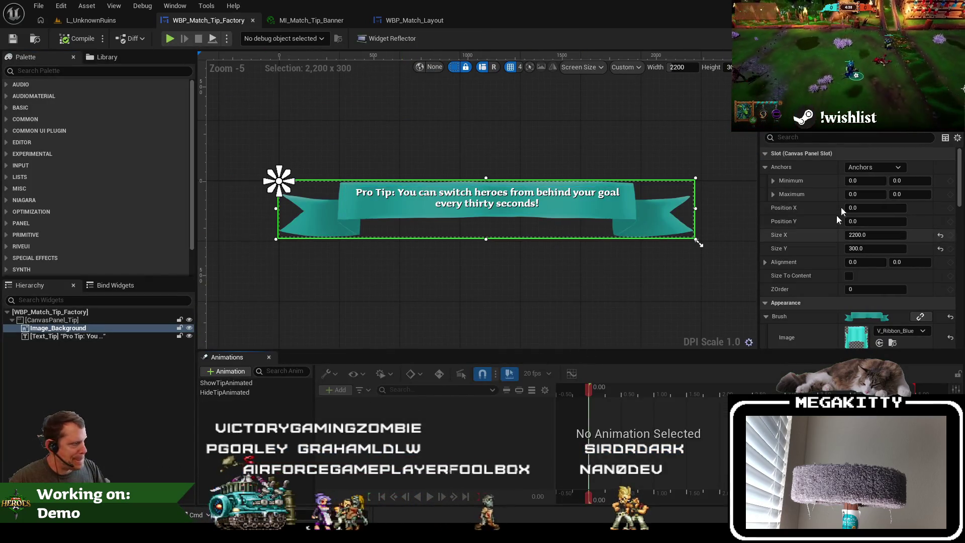
Swap Image_Background's brush to the MI_Match_Tip_Banner material, save the widget, and browse to that material
left_click(898, 331)
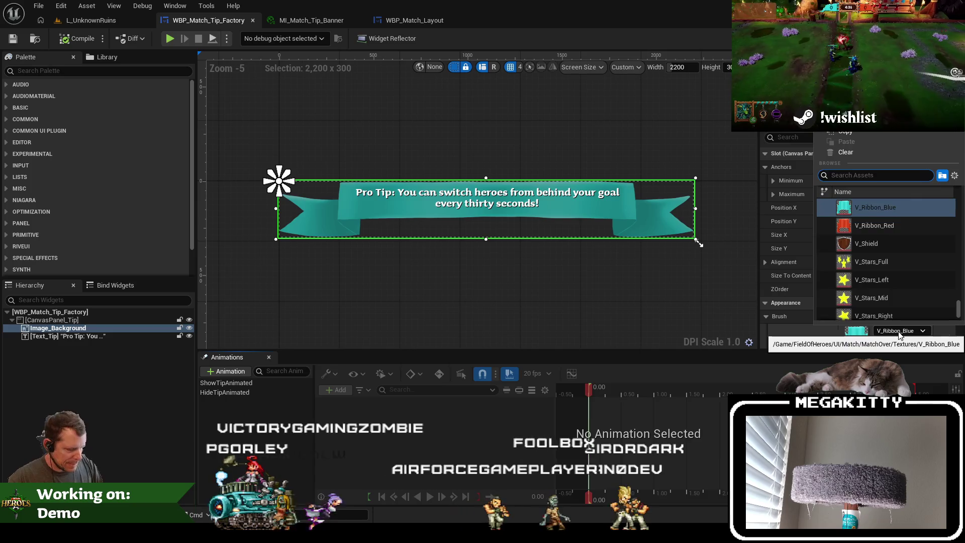
type("mi_tool")
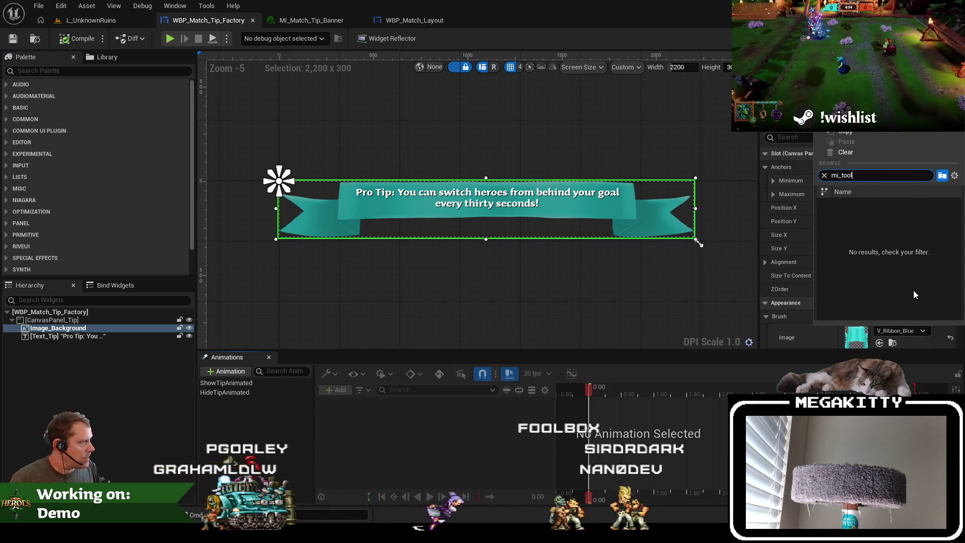
key("BackSpace")
key("BackSpace")
key("BackSpace")
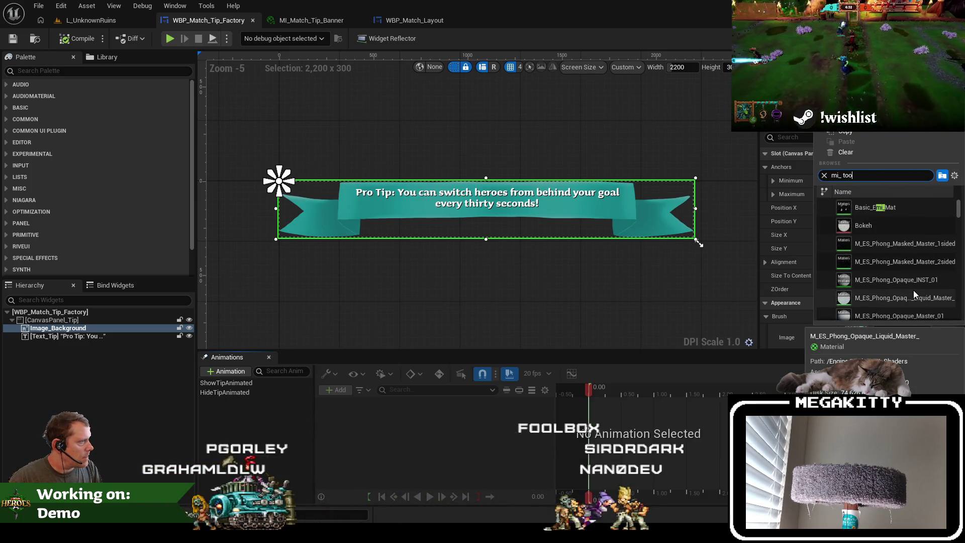
type("t")
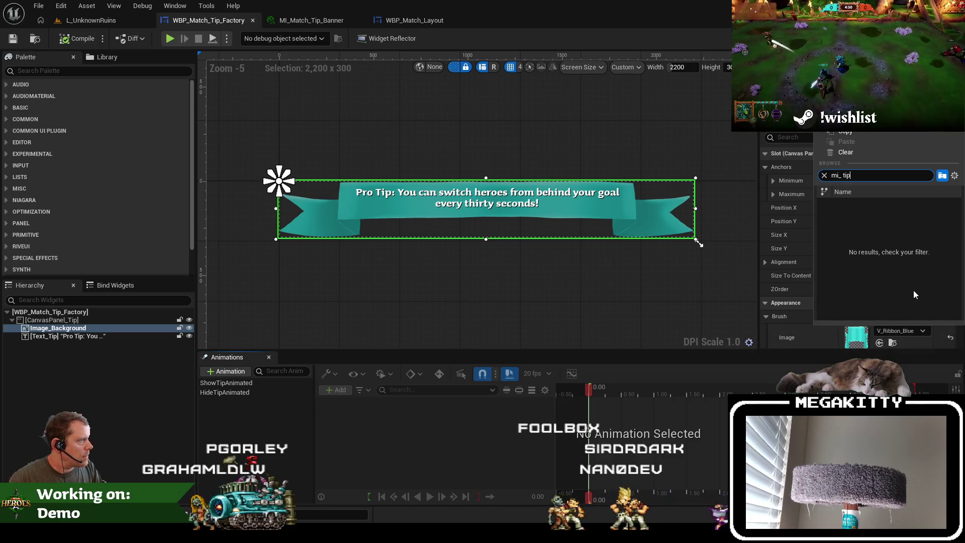
type("ip")
left_click(894, 210)
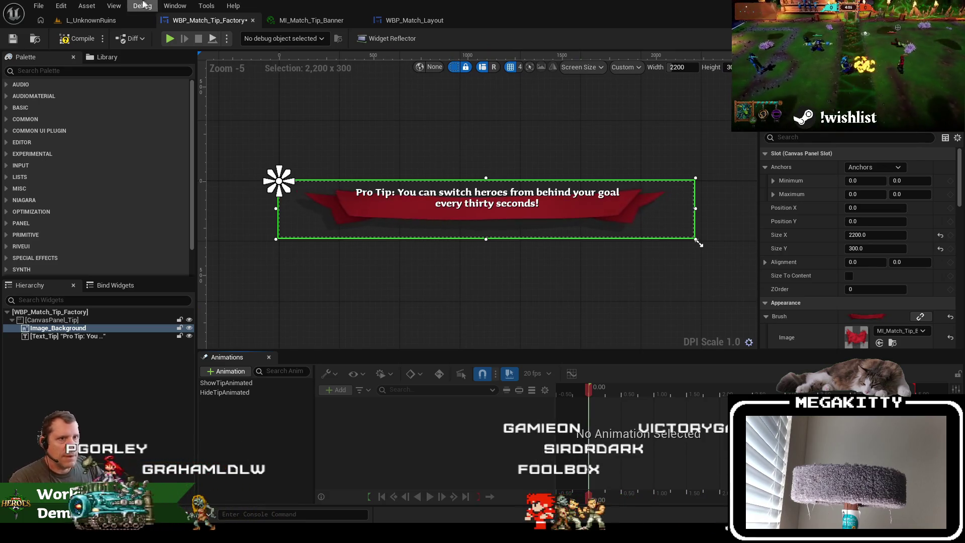
left_click(11, 41)
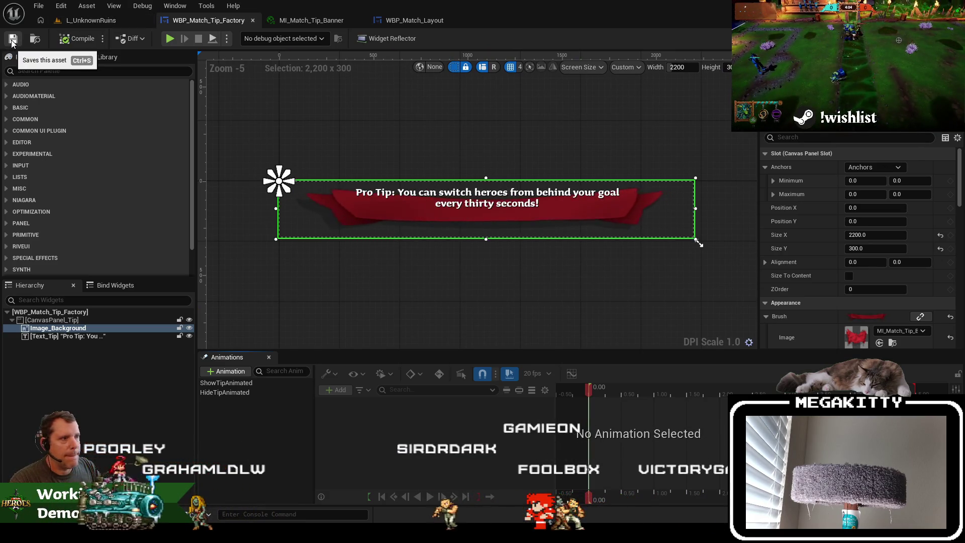
left_click(893, 342)
Open MI_Match_Tip_Banner and turn off its Ripple Strength: Starting override
double_click(299, 442)
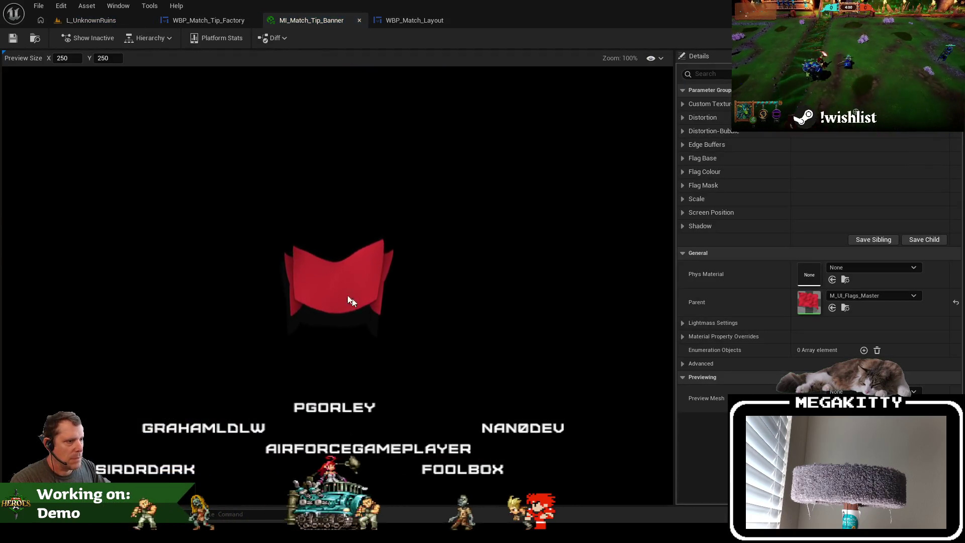
left_click(682, 105)
left_click(683, 104)
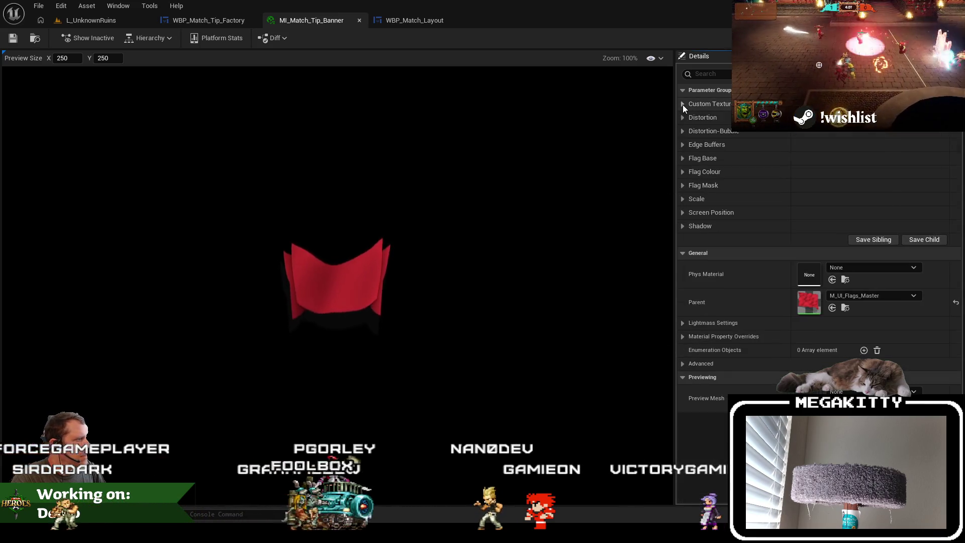
left_click(682, 118)
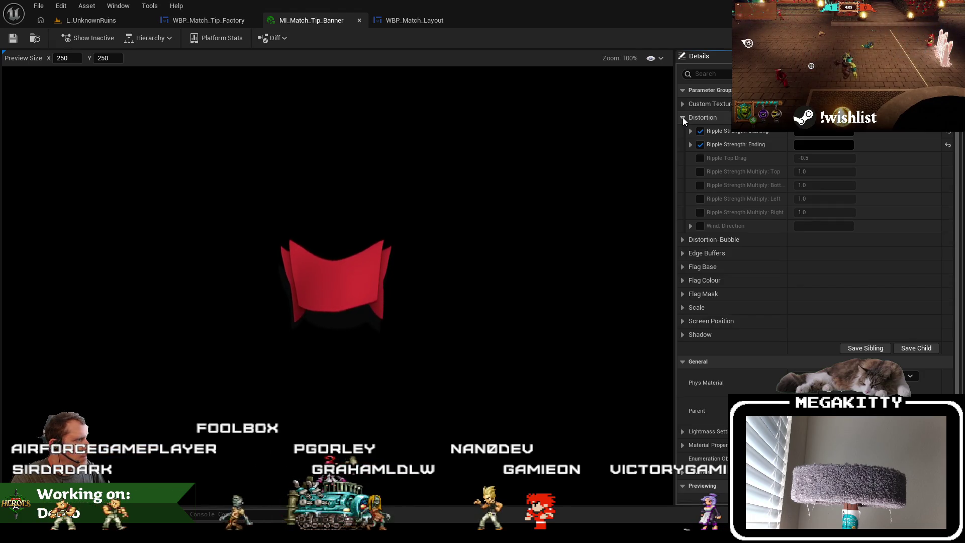
left_click(690, 145)
left_click(690, 132)
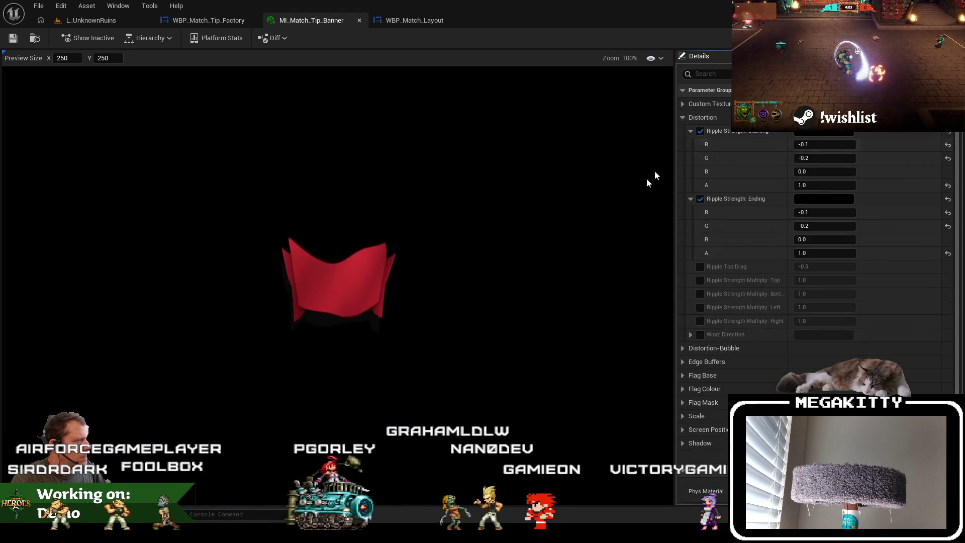
left_click(701, 132)
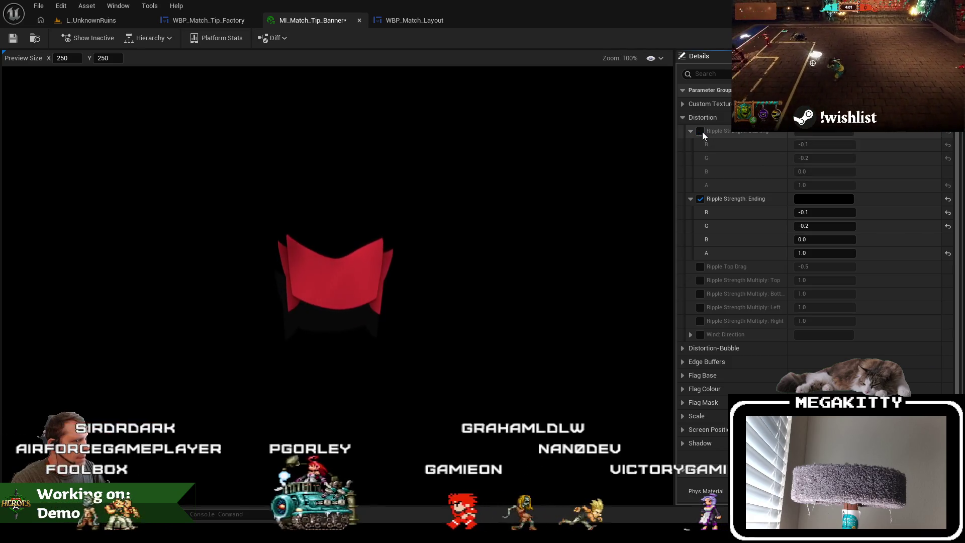
left_click(701, 131)
left_click(700, 132)
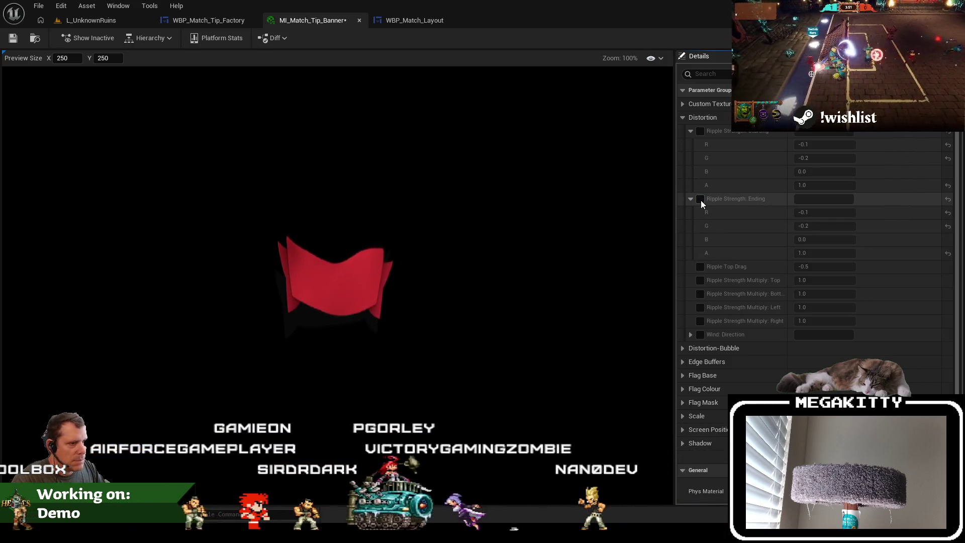
Inspect the Distortion-Bubble, Edge Buffers and Flag Base parameters, leaving Master Edge Buffer: Bottom on
scroll(737, 300, "down", 2)
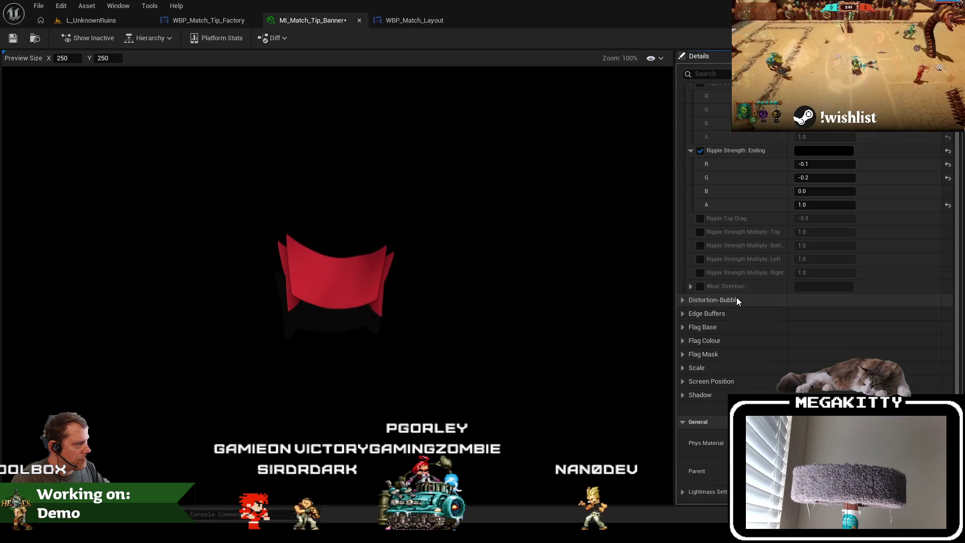
left_click(684, 298)
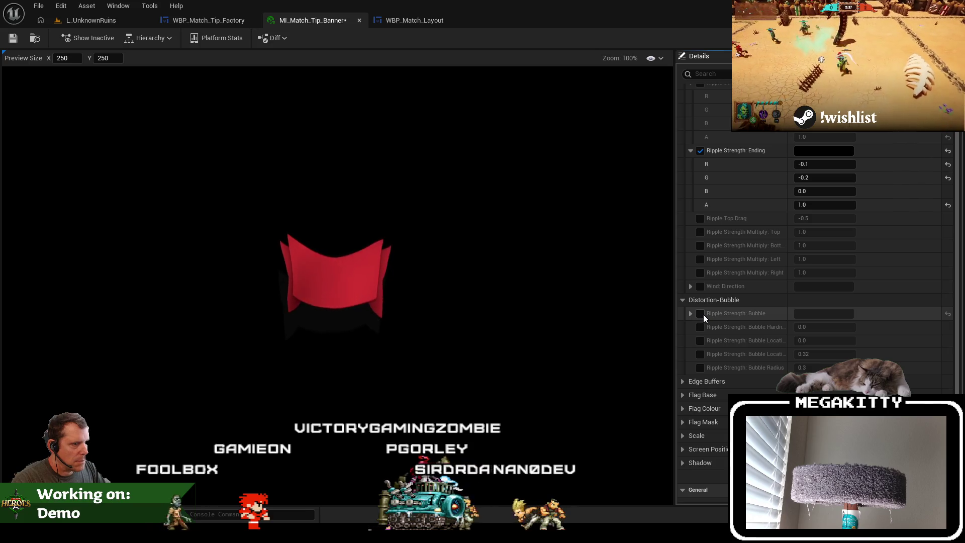
scroll(686, 322, "down", 3)
left_click(684, 330)
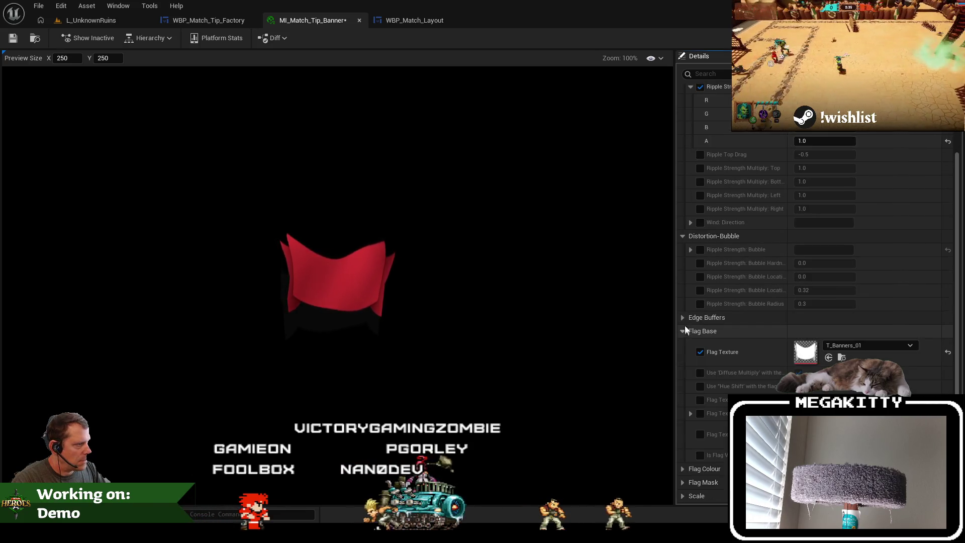
left_click(683, 318)
scroll(683, 332, "down", 3)
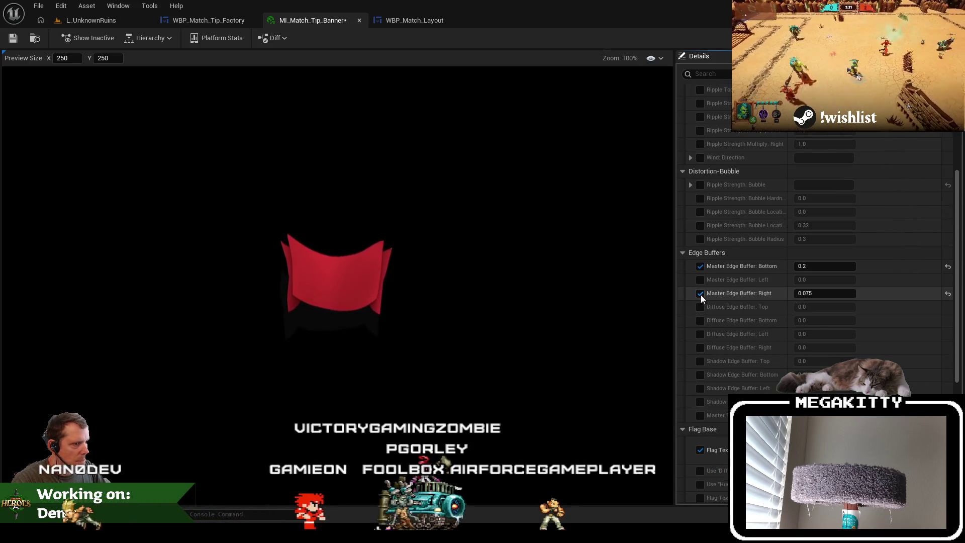
left_click(700, 267)
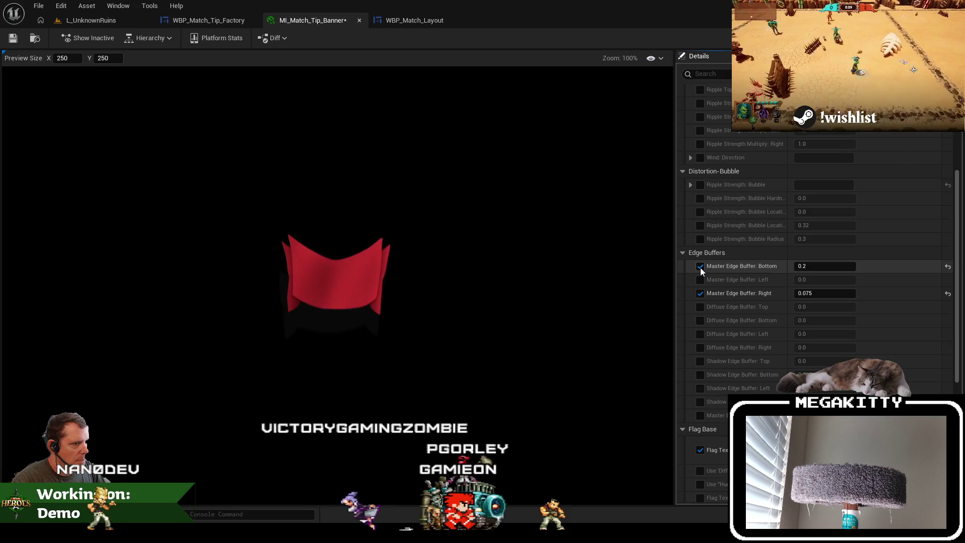
left_click(700, 268)
scroll(704, 370, "down", 4)
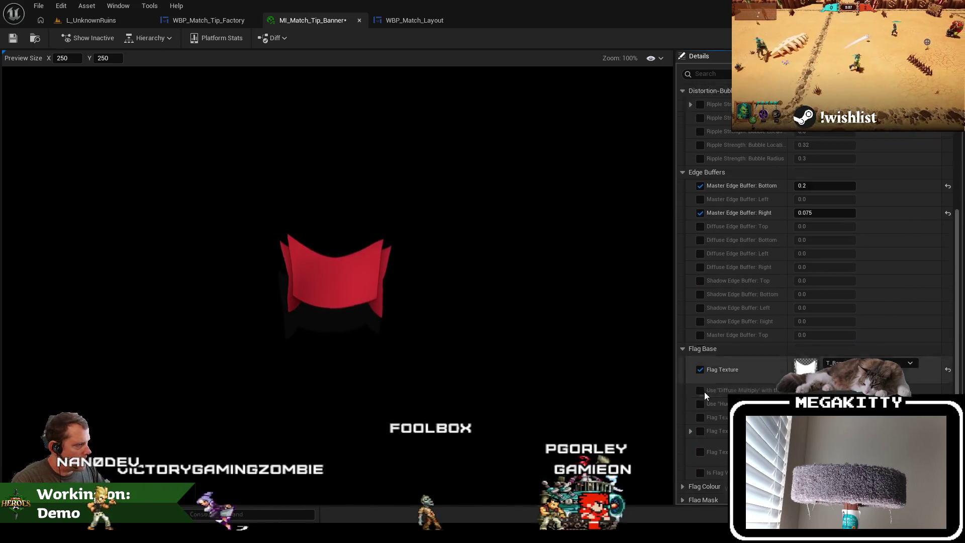
scroll(691, 409, "down", 3)
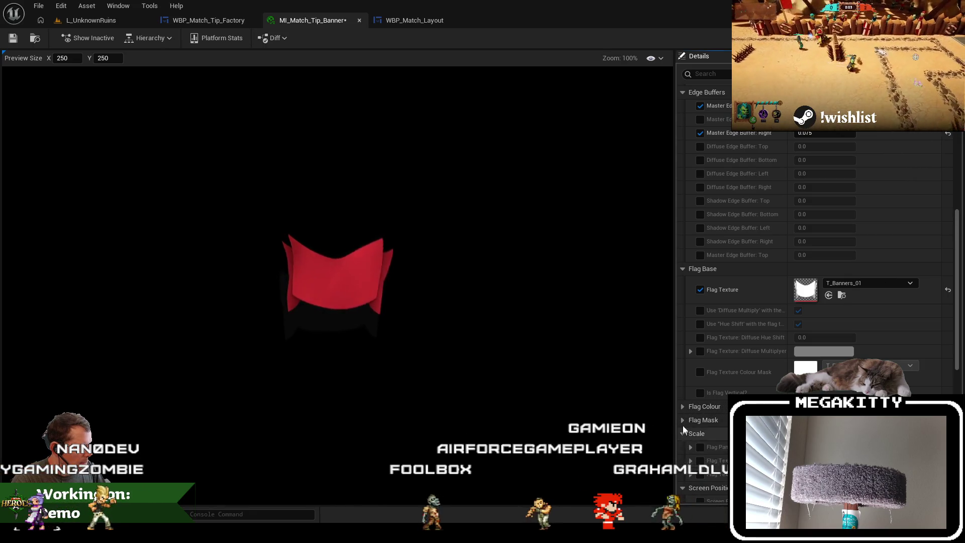
Under Flag Colour, enable the Colour Mask: Colour 1 override, keeping colour-mask multiplication on
left_click(687, 407)
scroll(689, 408, "down", 3)
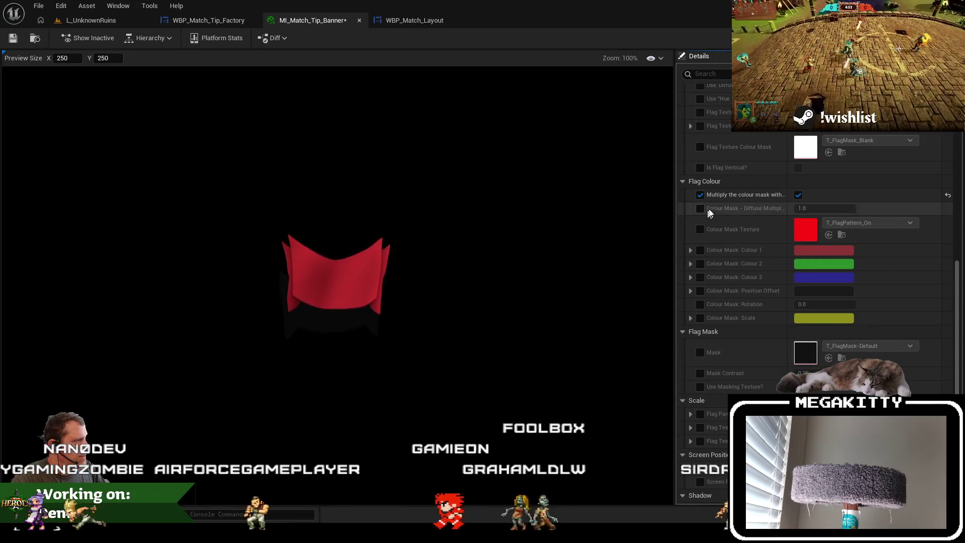
left_click(798, 194)
scroll(801, 196, "up", 3)
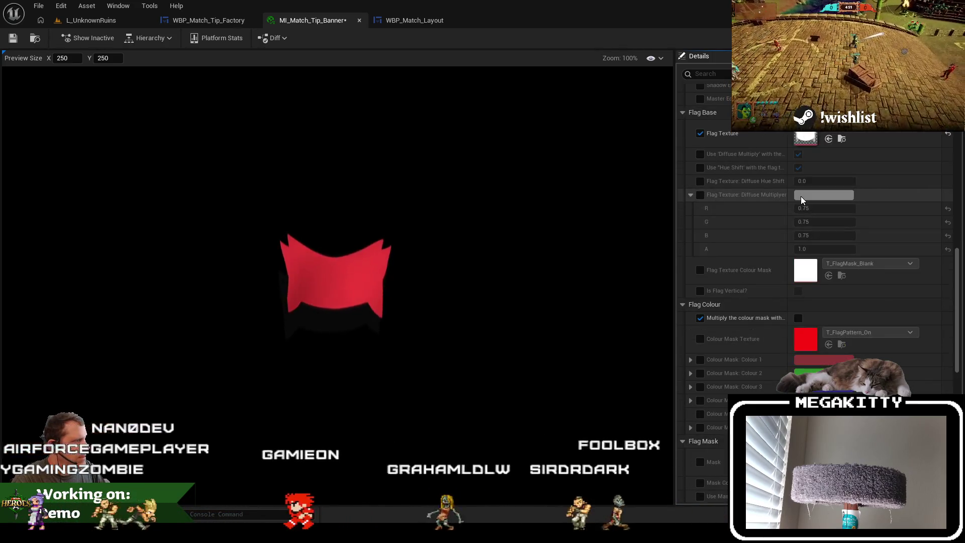
left_click(798, 318)
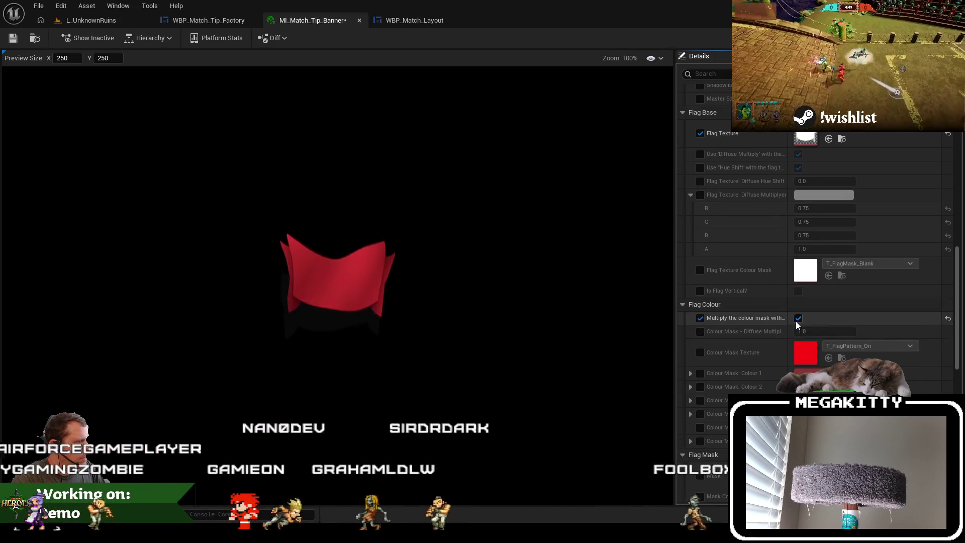
left_click(700, 372)
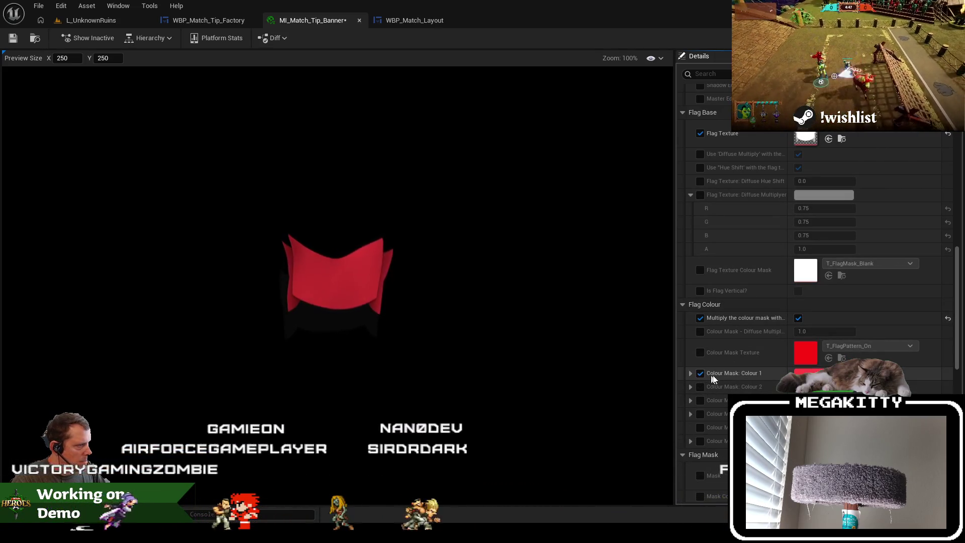
left_click(806, 373)
Recolour Colour Mask: Colour 1 from red to teal cyan (0.017, 0.654, 0.932)
mouse_move(648, 290)
left_mouse_down()
mouse_move(631, 279)
mouse_move(609, 295)
left_mouse_up()
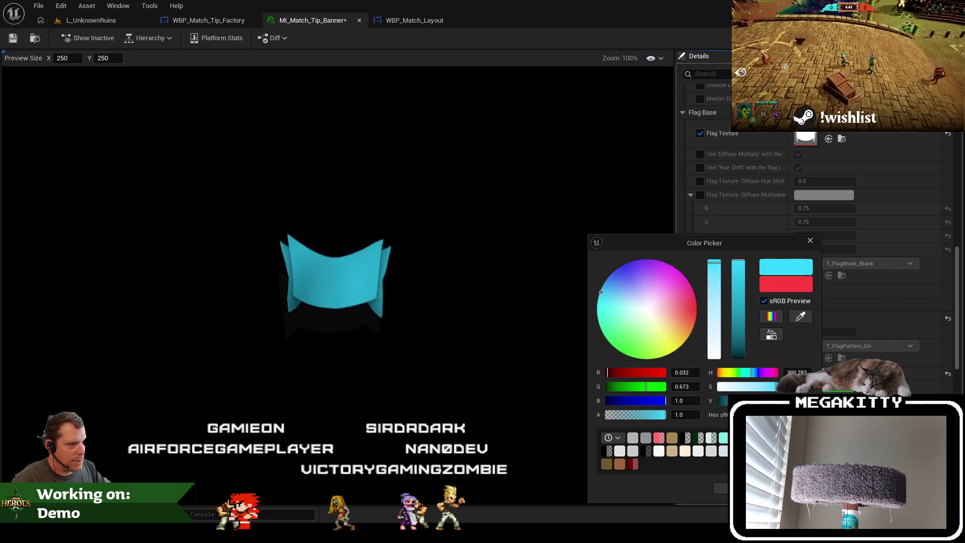
left_click_drag(740, 303, 739, 312)
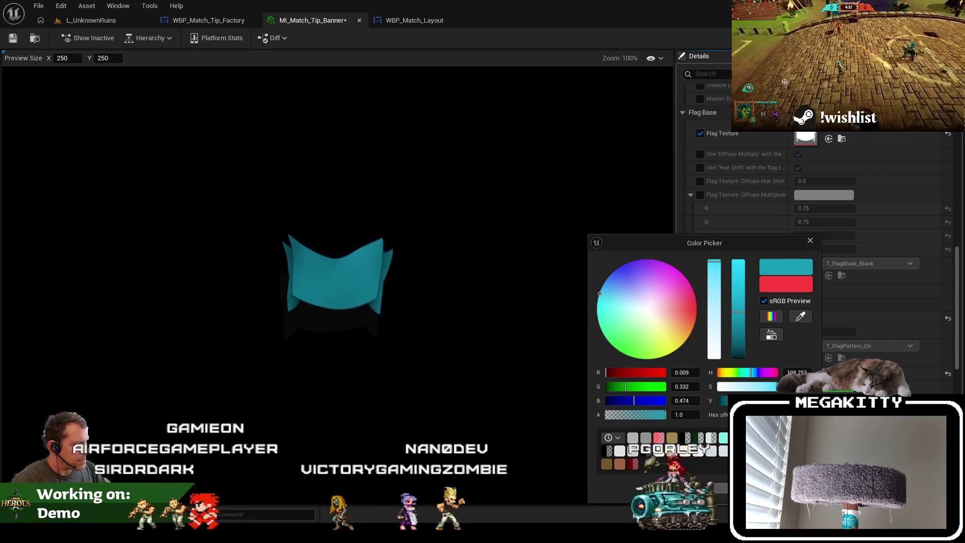
left_click(809, 240)
left_click(809, 372)
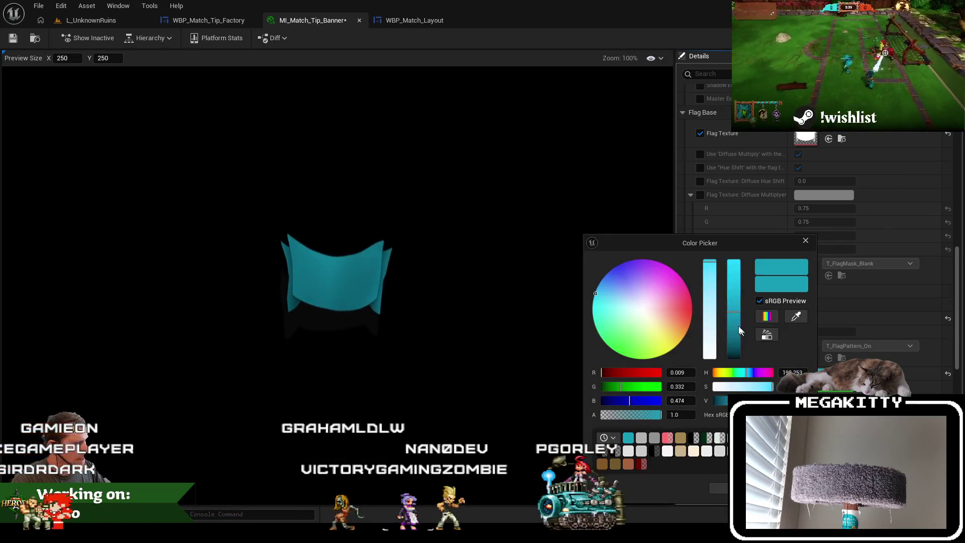
left_click_drag(734, 286, 734, 266)
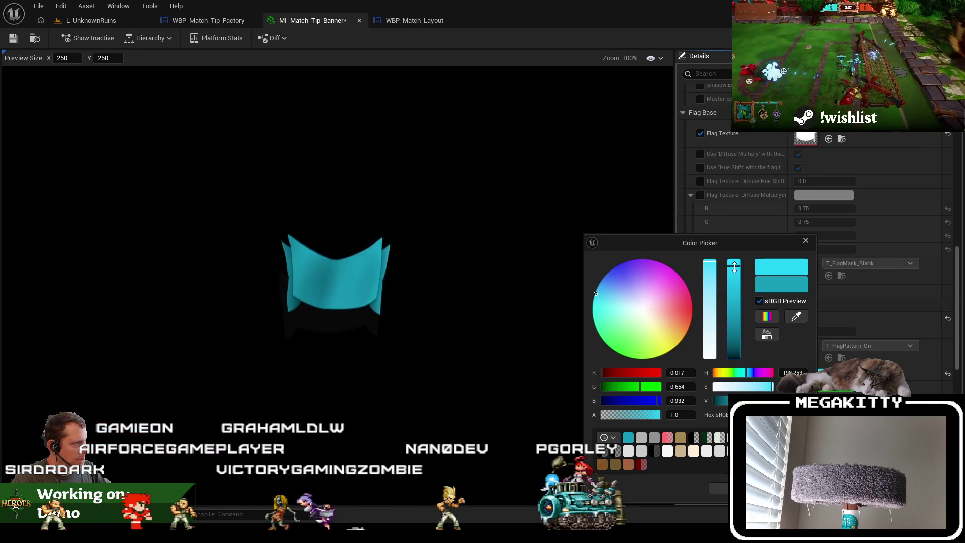
left_click(805, 241)
scroll(814, 302, "down", 2)
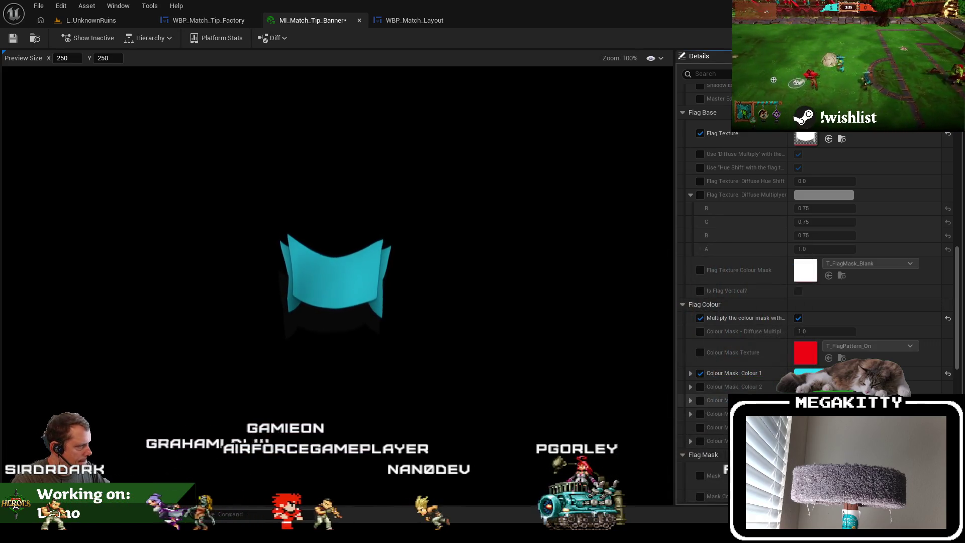
Enable the Ripple Strength: Ending override, leaving the bottom edge buffer at 0.2
scroll(739, 385, "up", 6)
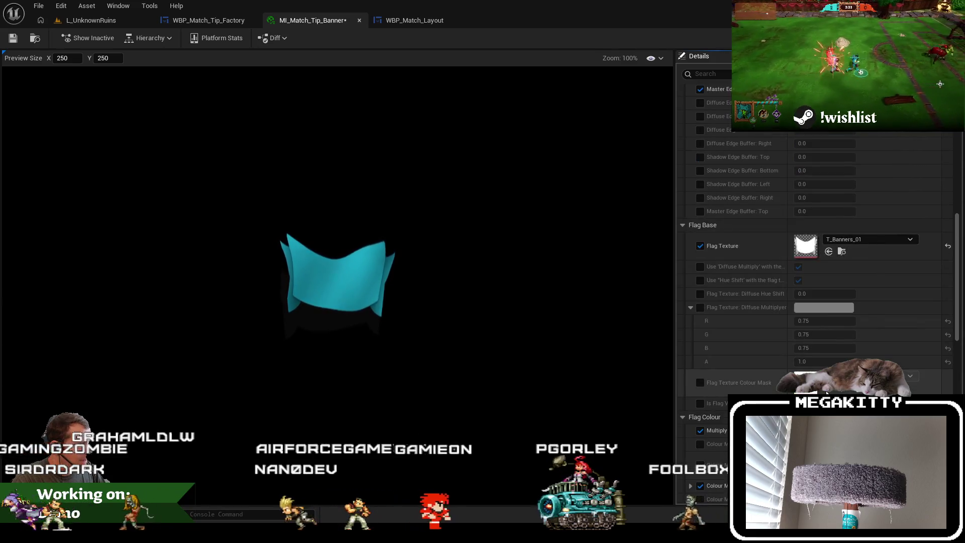
scroll(756, 377, "up", 10)
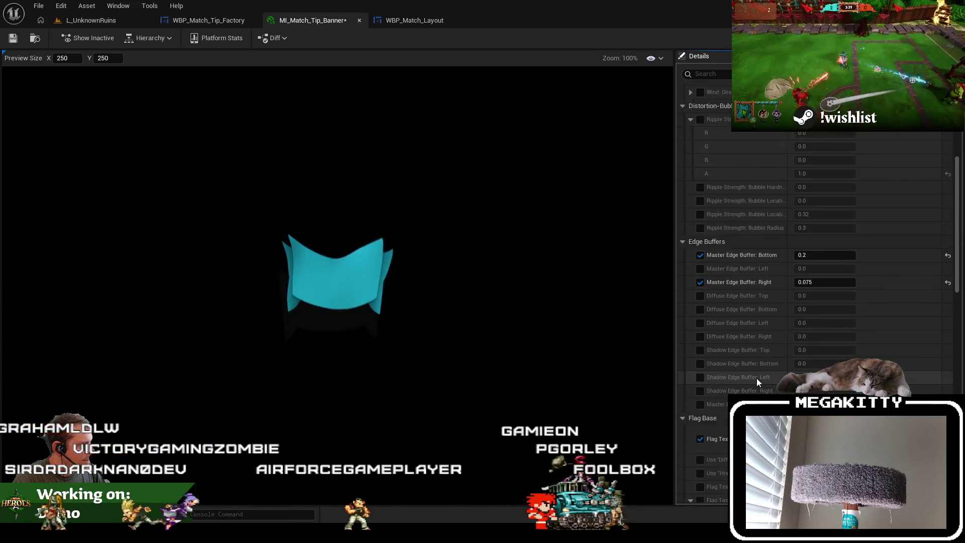
scroll(756, 378, "up", 3)
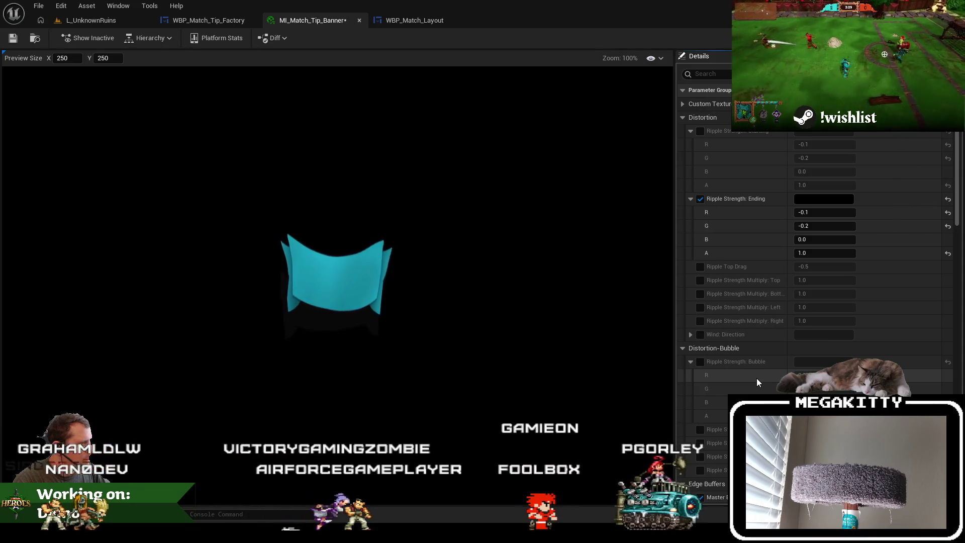
left_click(700, 199)
scroll(715, 351, "down", 9)
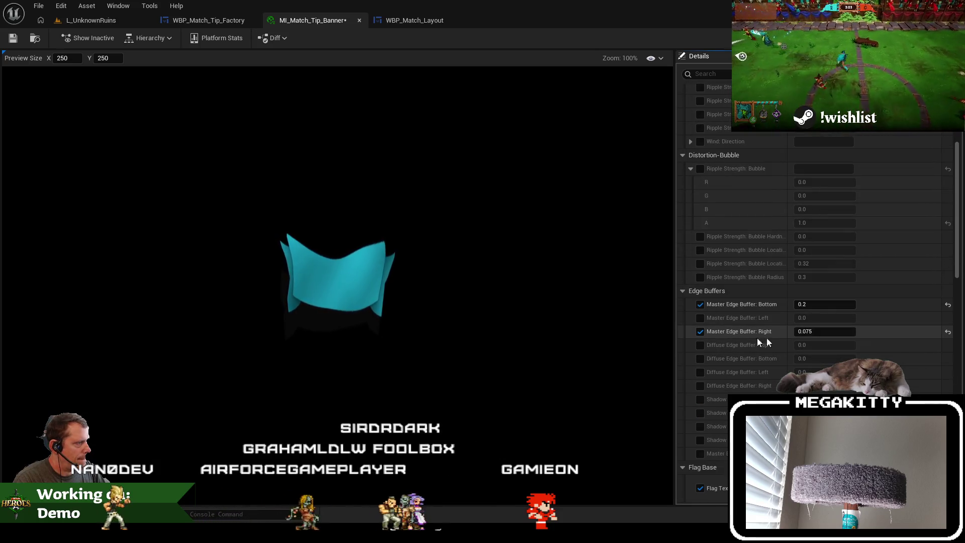
left_click(824, 331)
type("0")
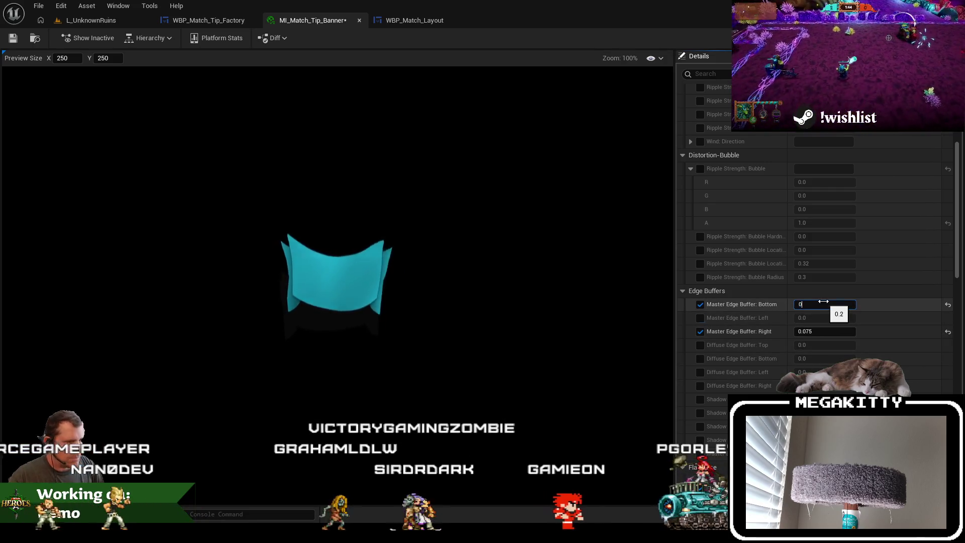
left_click_drag(823, 302, 831, 304)
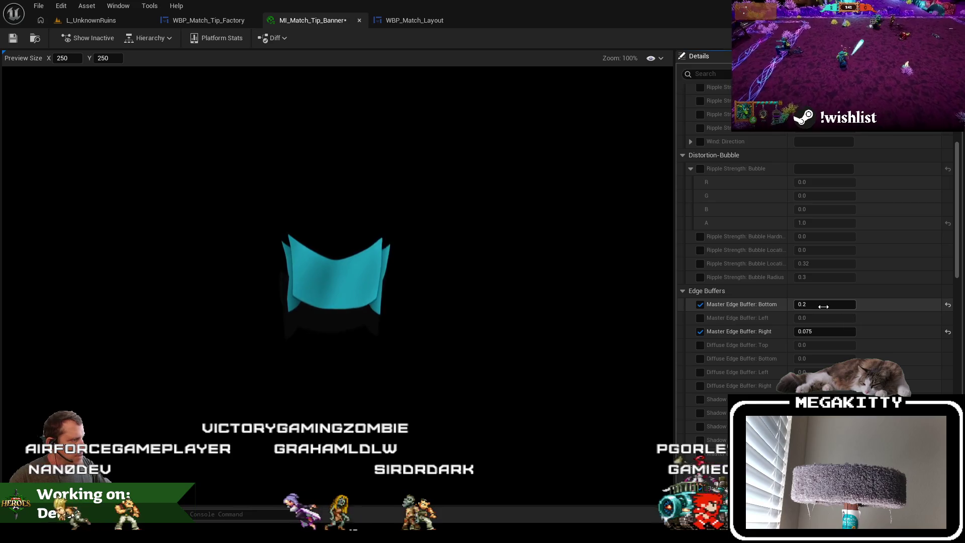
key("Tab")
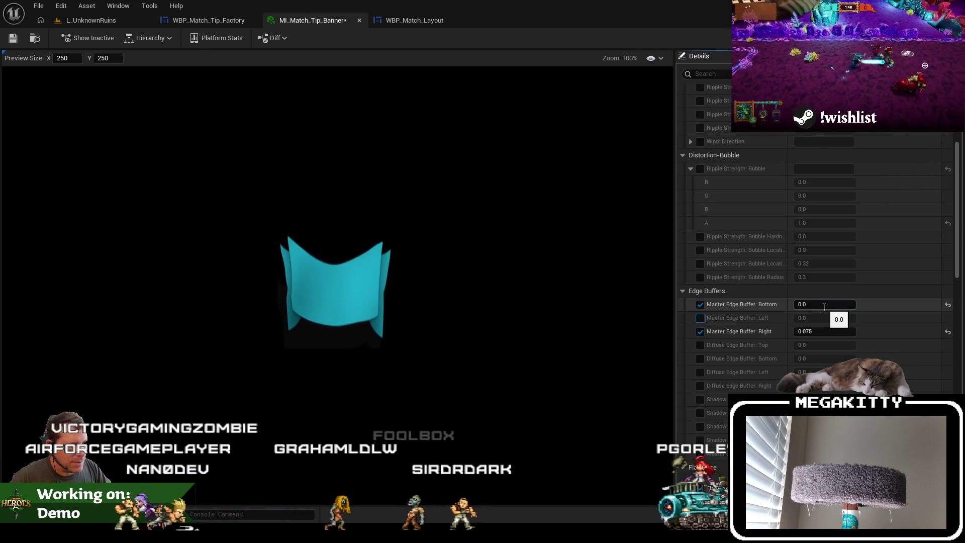
key("ctrl+z")
Turn off the Flag Panning: Scale override and save MI_Match_Tip_Banner
scroll(824, 307, "down", 5)
scroll(814, 251, "down", 4)
scroll(711, 357, "down", 3)
scroll(703, 216, "down", 4)
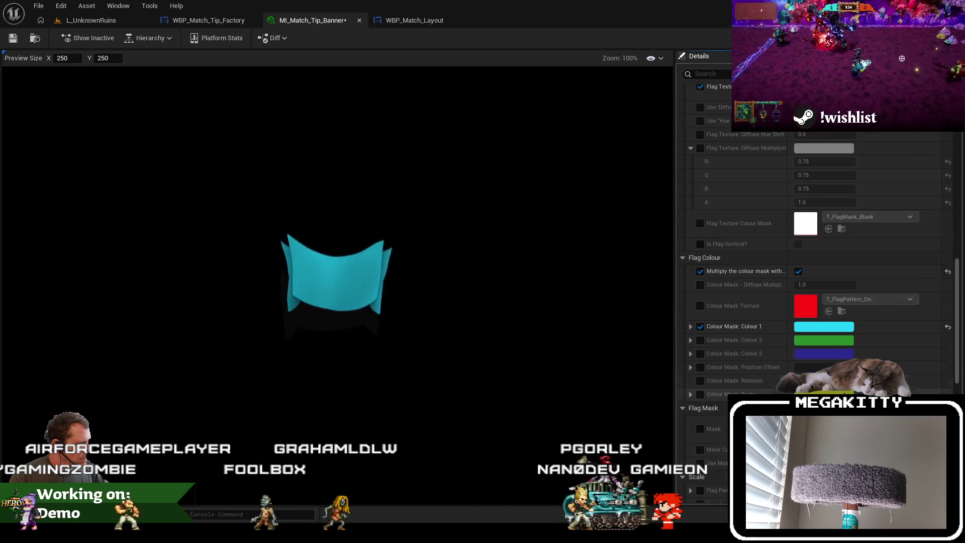
scroll(699, 318, "down", 3)
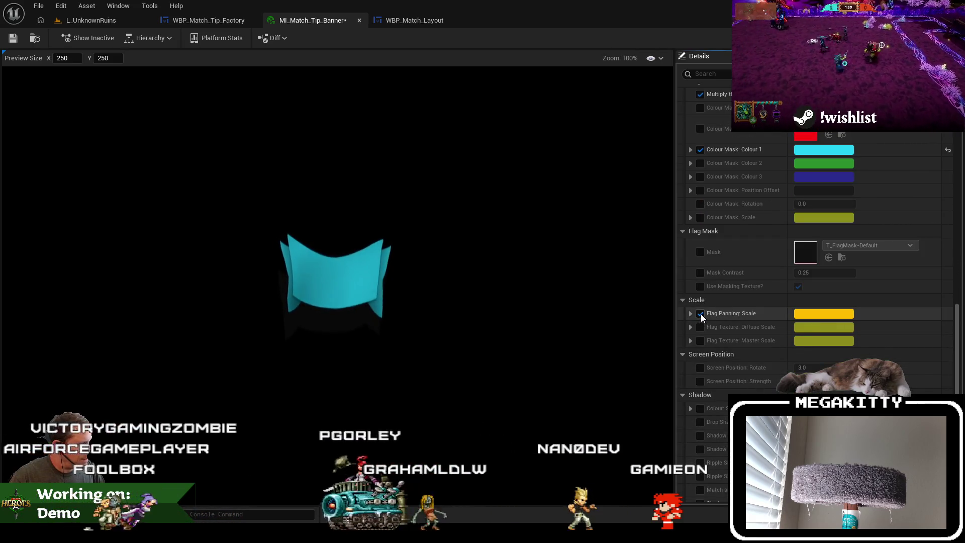
left_click(704, 317)
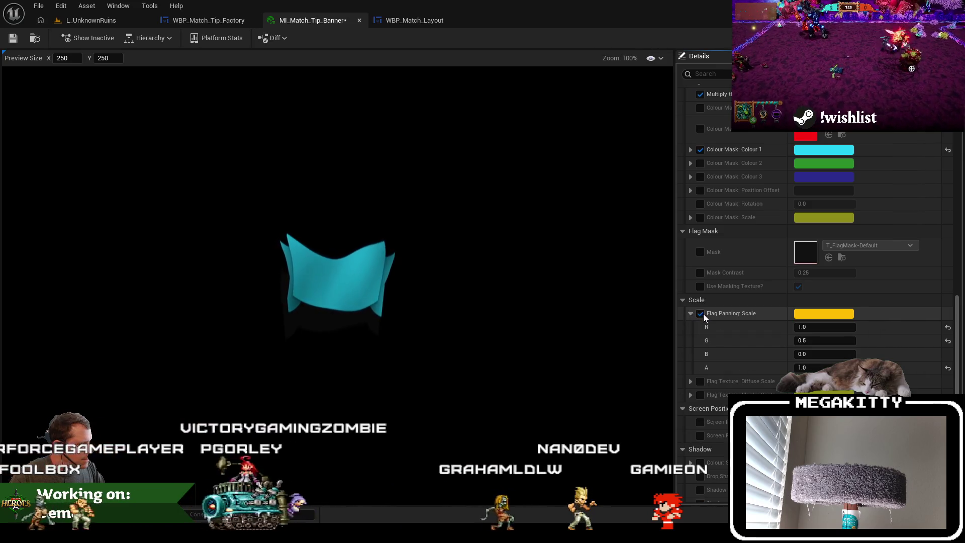
left_click(700, 313)
scroll(704, 317, "down", 3)
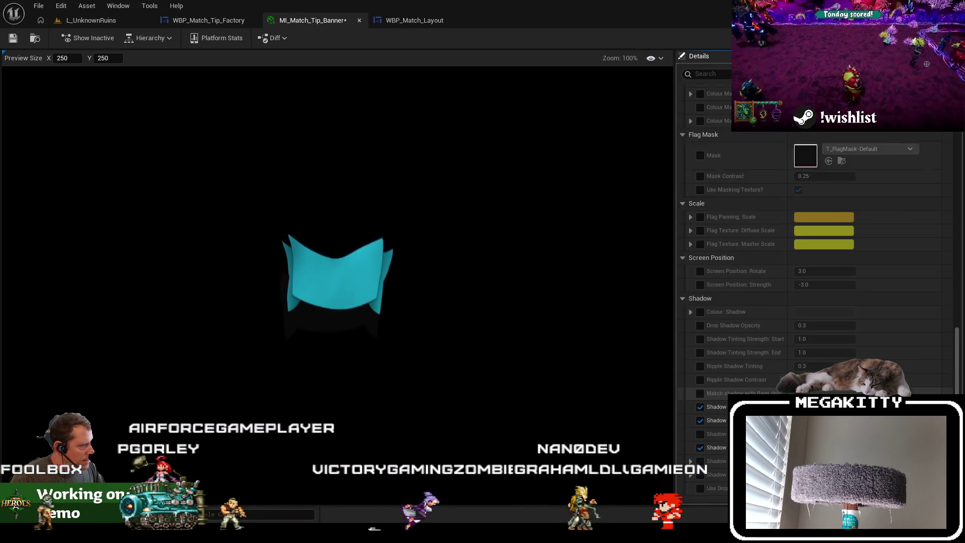
scroll(704, 317, "down", 2)
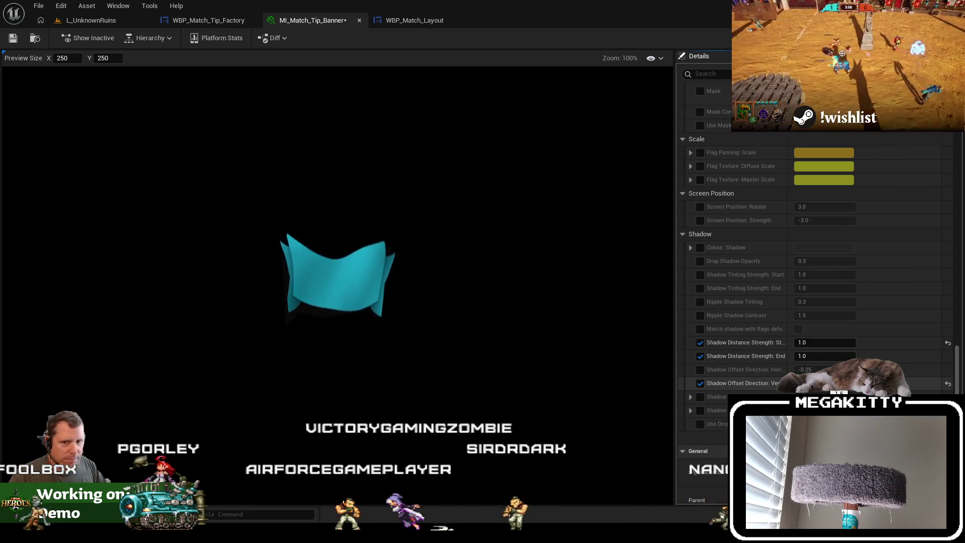
scroll(807, 328, "down", 3)
scroll(809, 329, "up", 10)
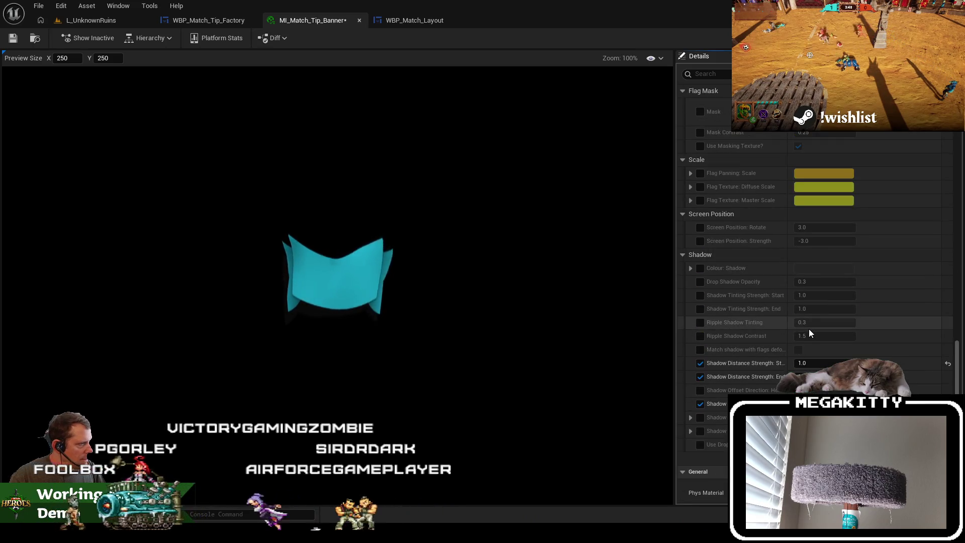
scroll(809, 328, "up", 14)
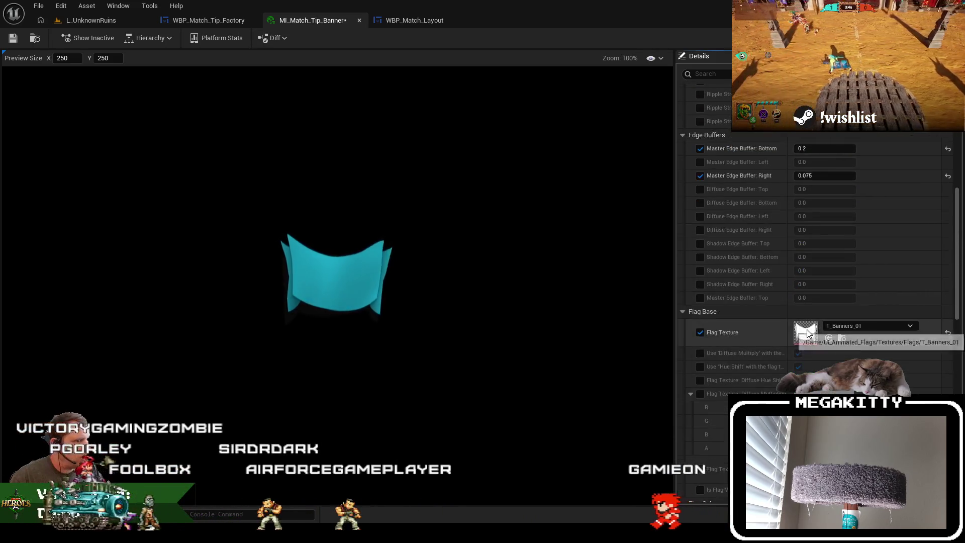
key("ctrl+s")
left_click(224, 20)
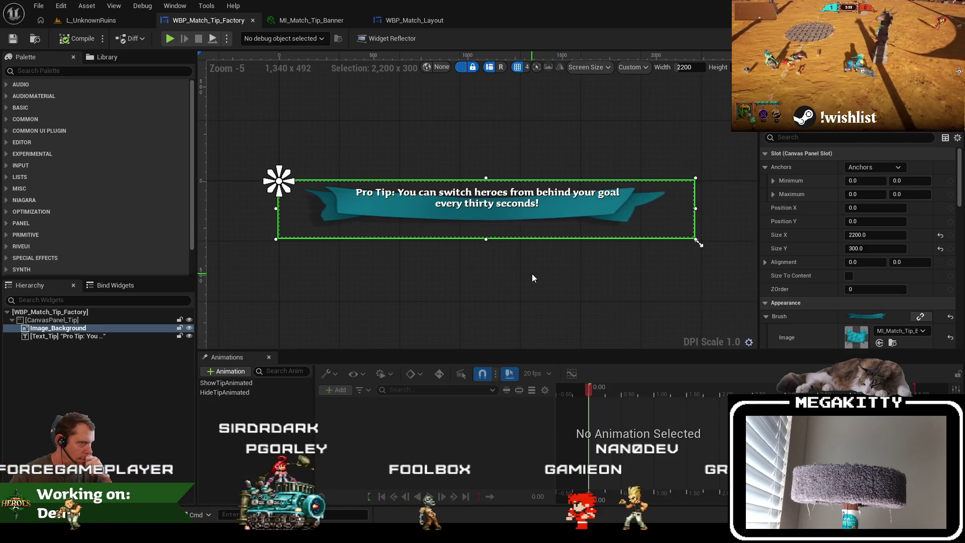
Enable Master Edge Buffer: Right at 0.075, set Master Edge Buffer: Bottom to 0.0, and save
left_click(311, 20)
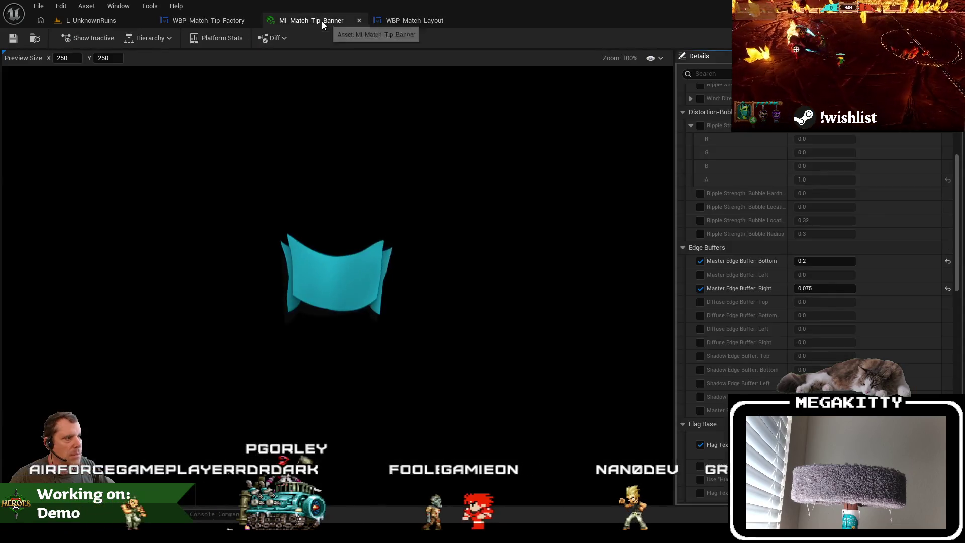
left_click(701, 289)
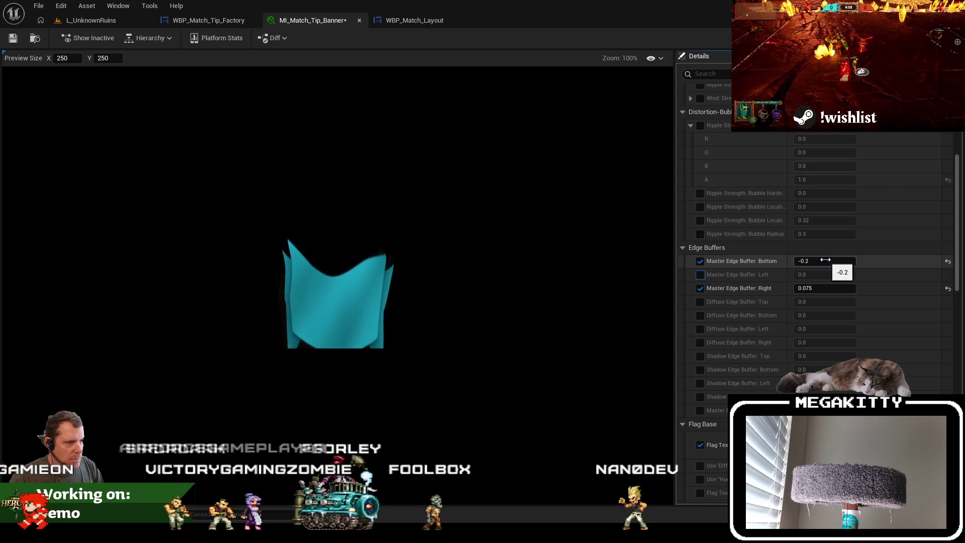
left_click(825, 260)
type("-0")
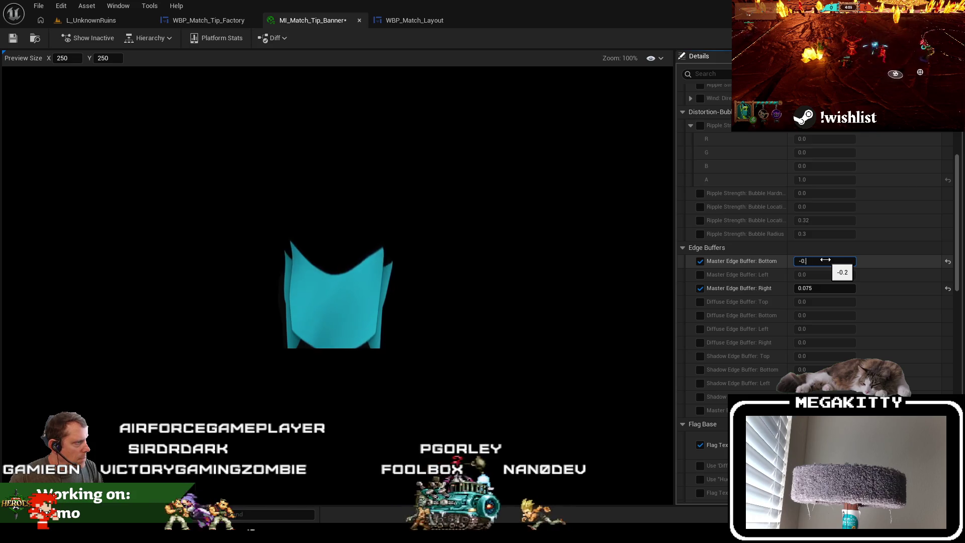
type(".1")
key("Return")
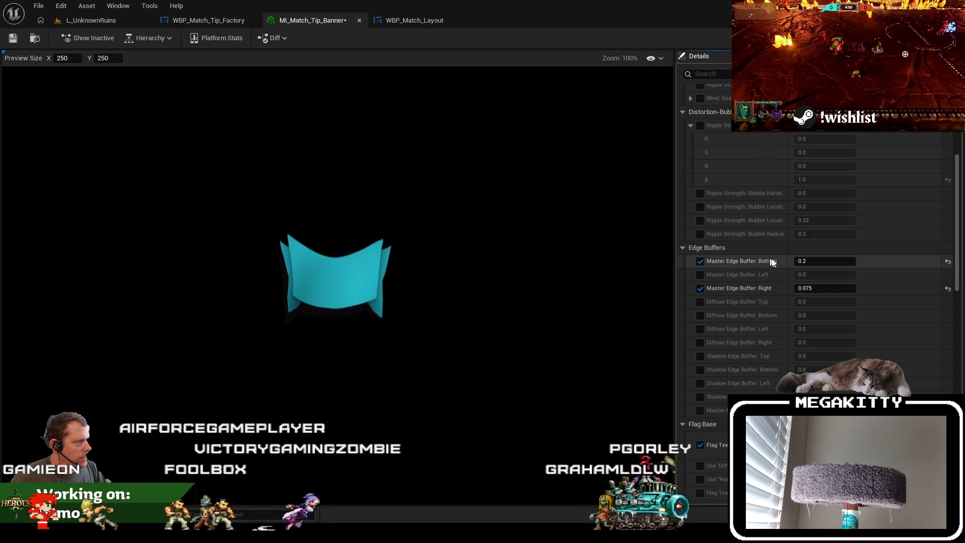
left_click(701, 262)
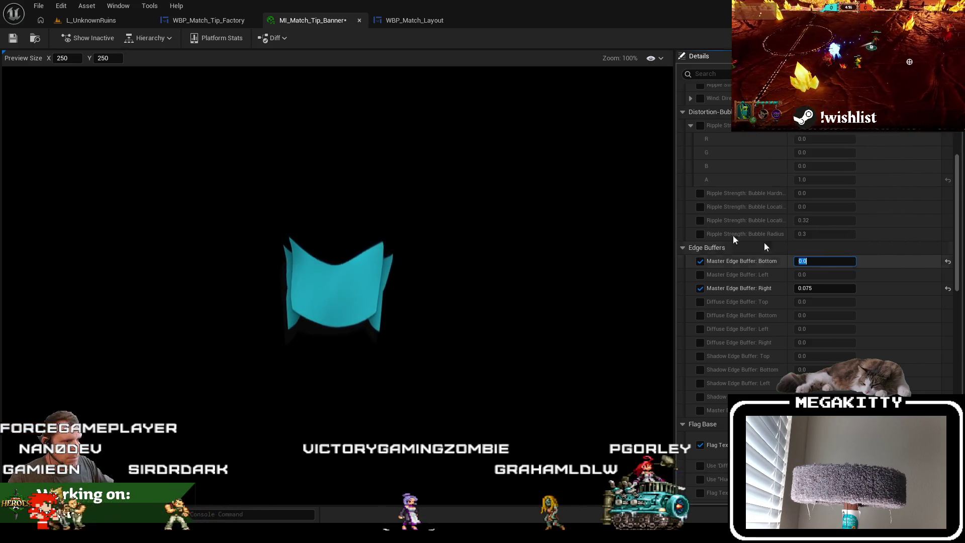
left_click(15, 42)
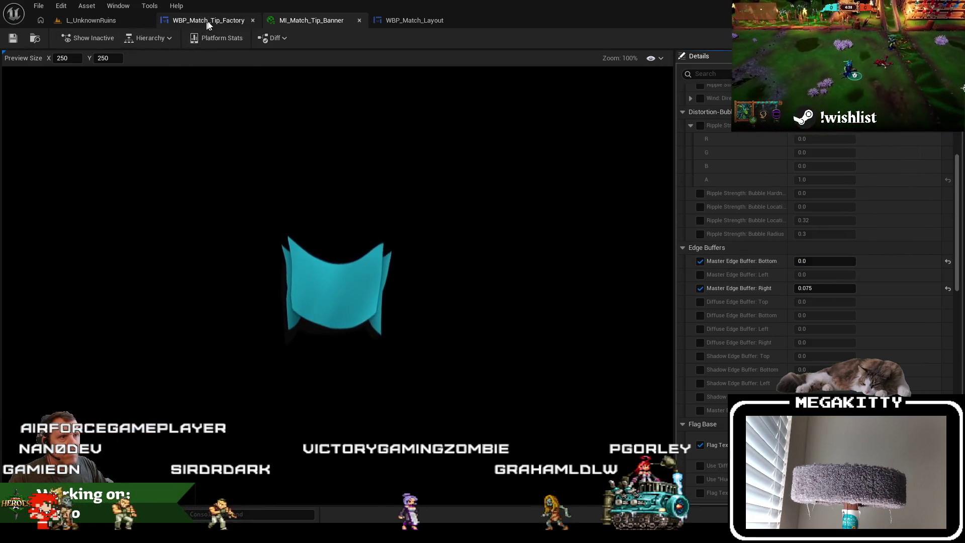
left_click(206, 21)
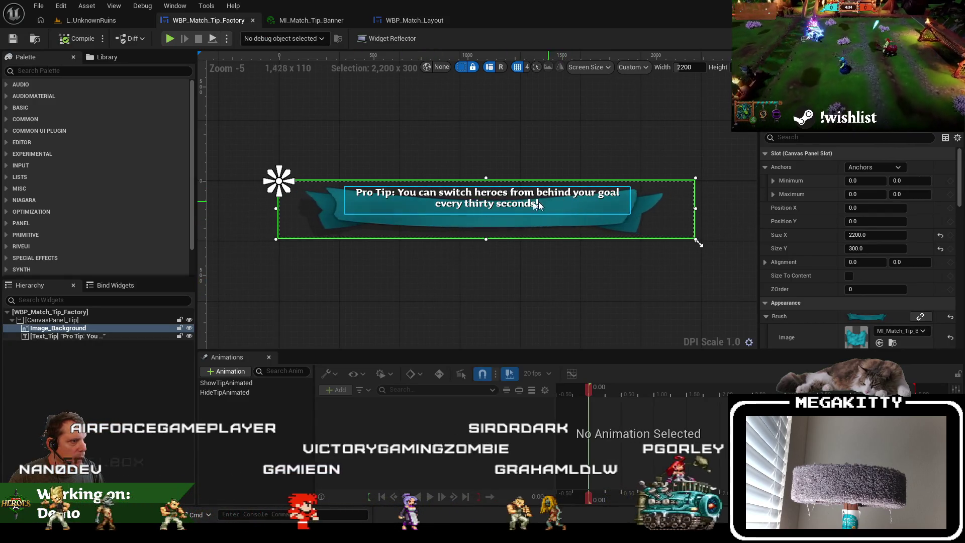
Move Text_Tip down onto the banner to Position Y 116
left_click(496, 202)
left_click_drag(496, 208, 496, 210)
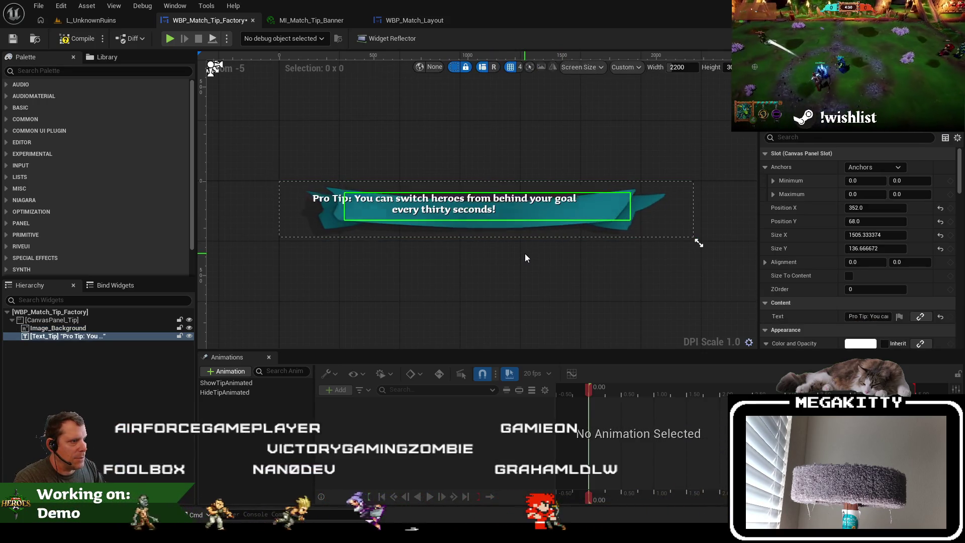
left_click_drag(506, 206, 486, 212)
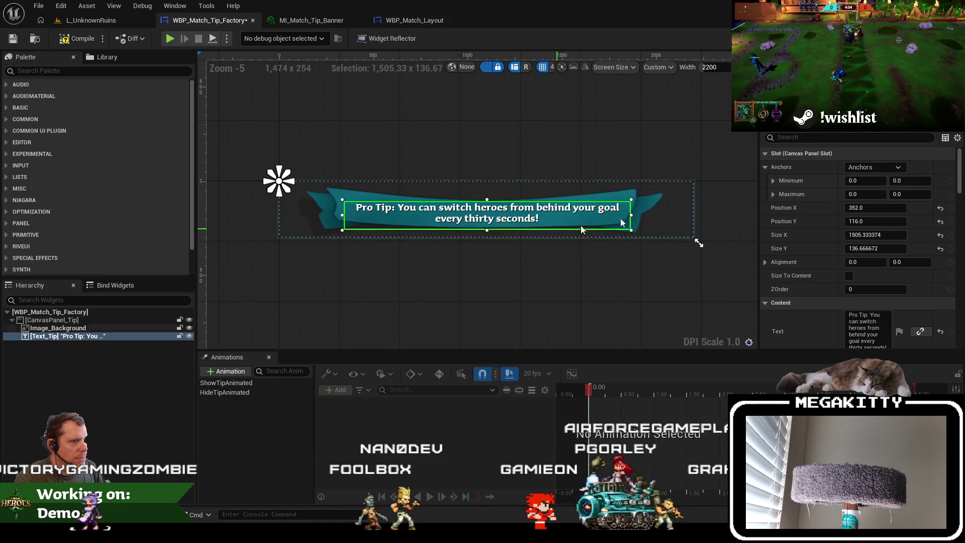
Anchor Text_Tip top-centre, compile and save, then play-test L_UnknownRuins
left_click(873, 166)
left_click(876, 228)
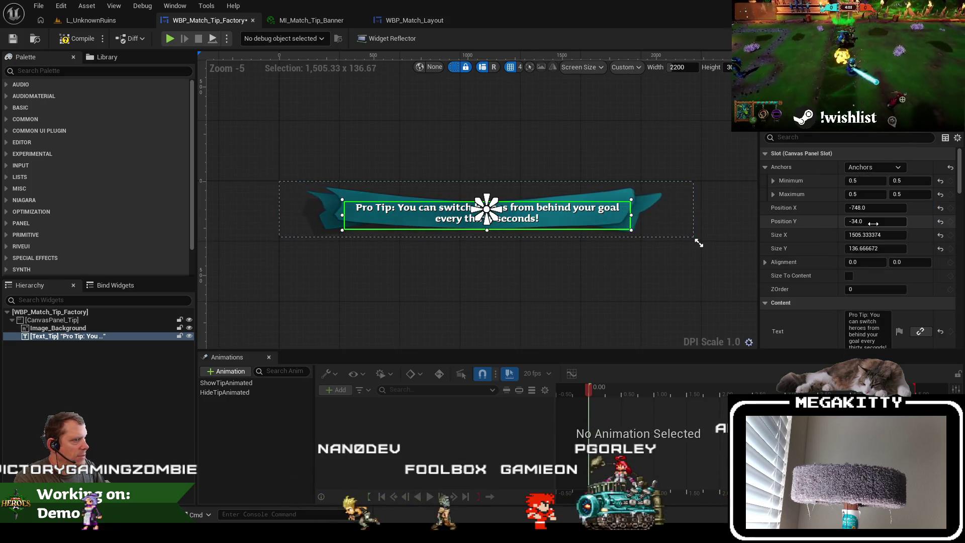
left_click(873, 167)
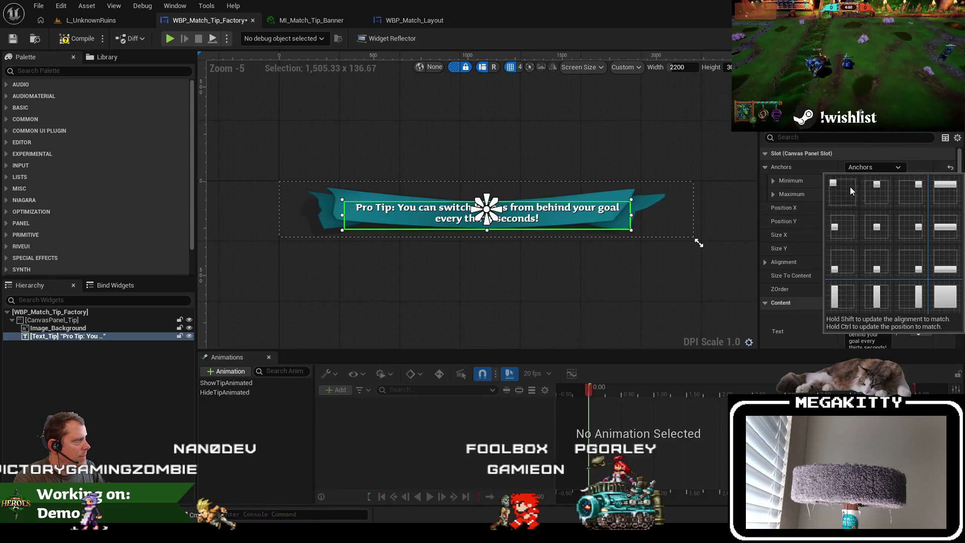
left_click(881, 188)
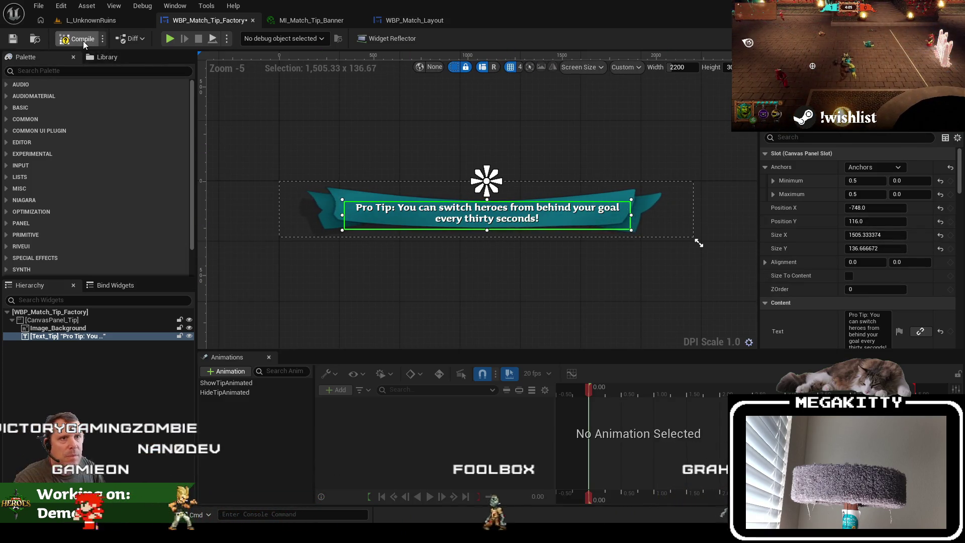
left_click(14, 39)
left_click(88, 20)
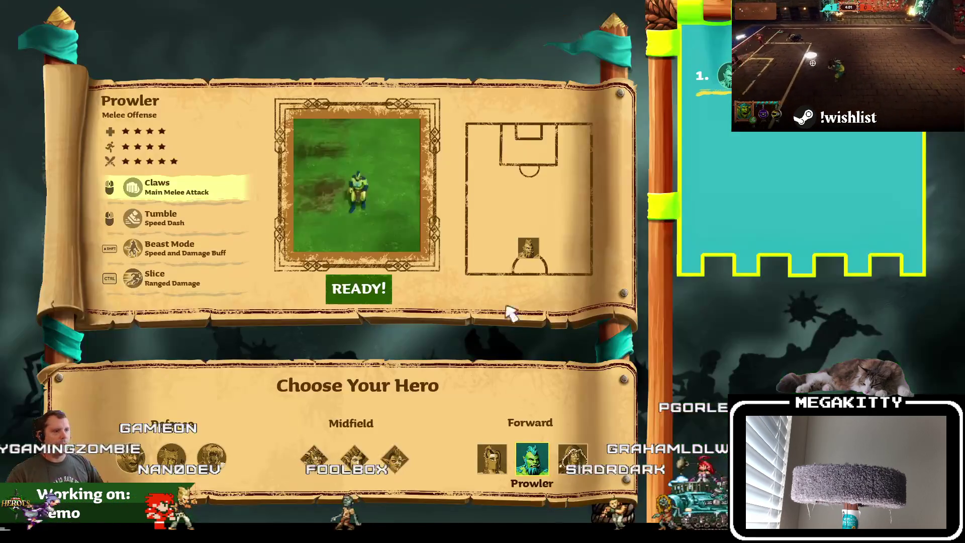
left_click(358, 295)
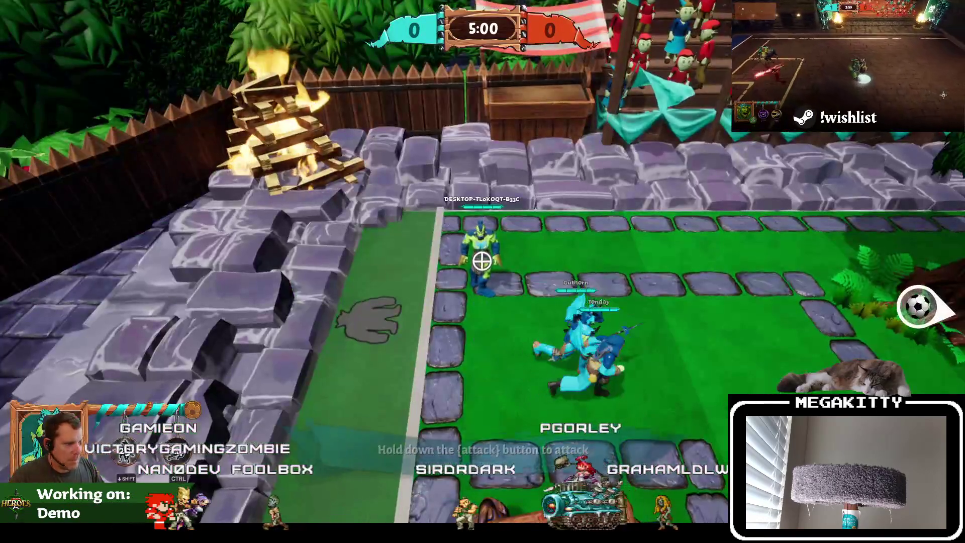
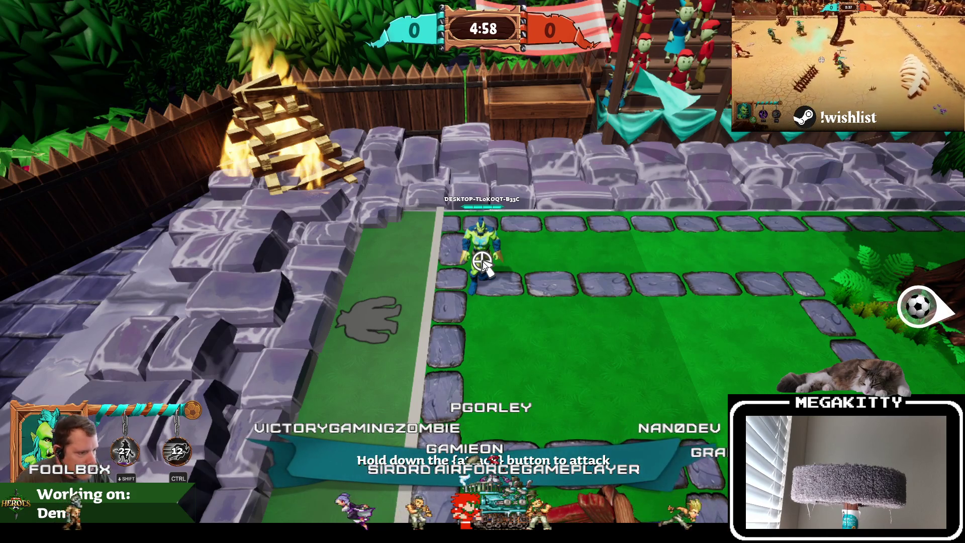
Stop the playtest and select the banner background image in WBP_Match_Tip_Factory
key("Escape")
left_click(223, 21)
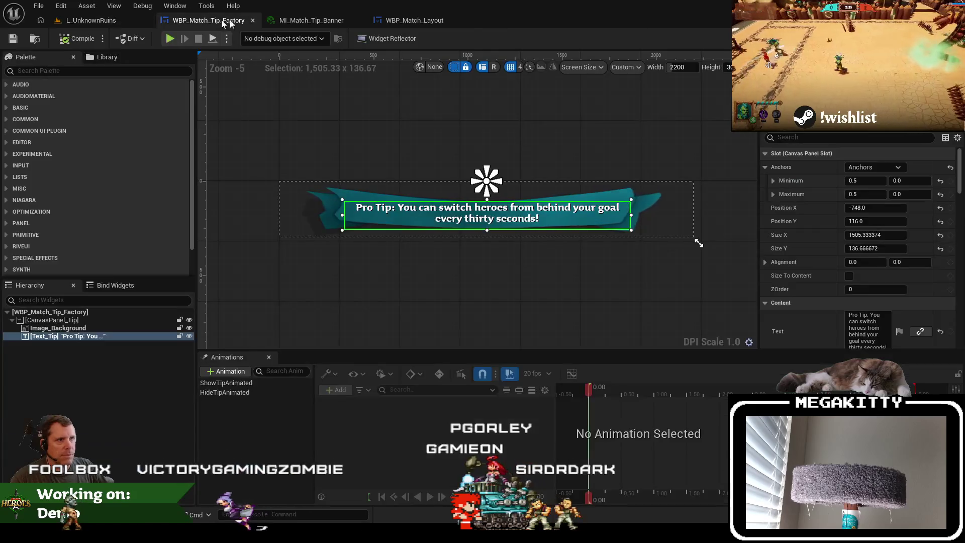
left_click(543, 191)
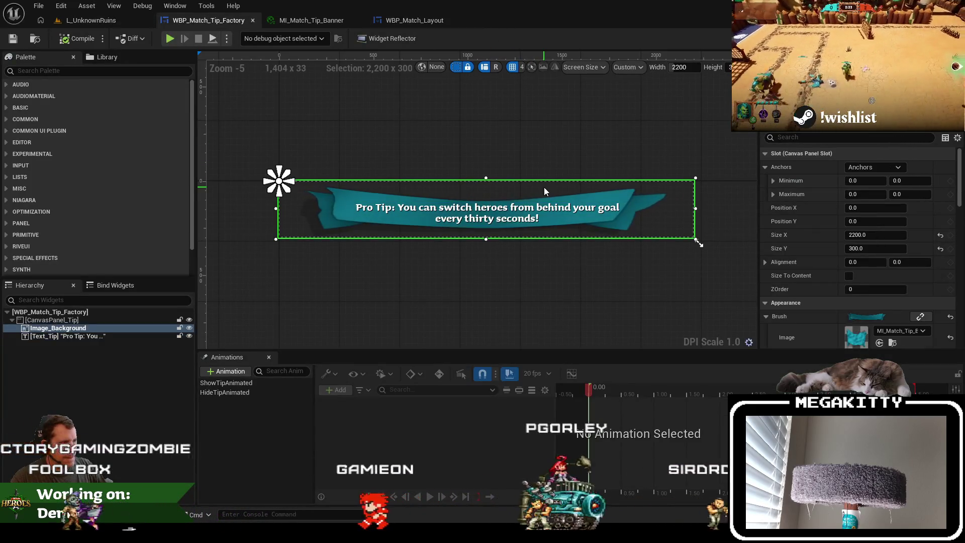
left_click(415, 21)
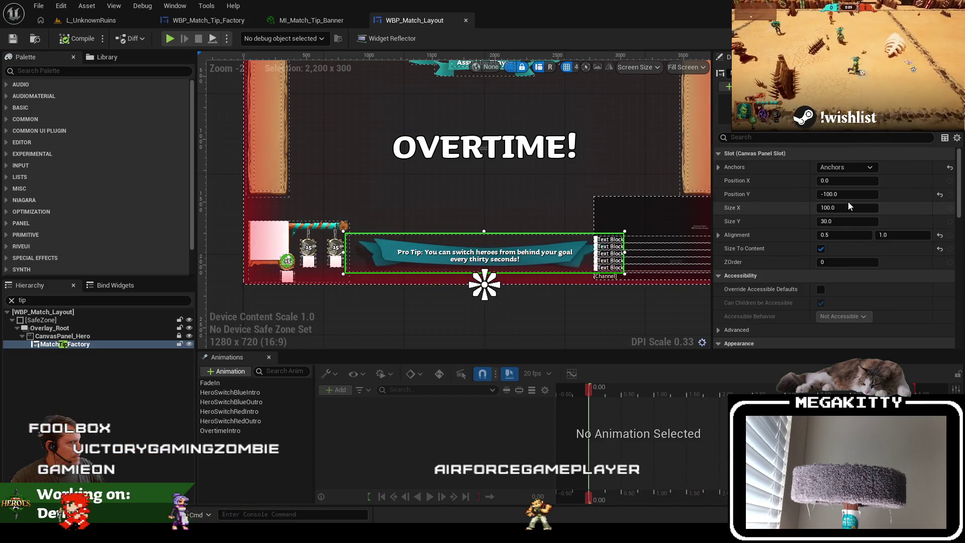
left_click(210, 20)
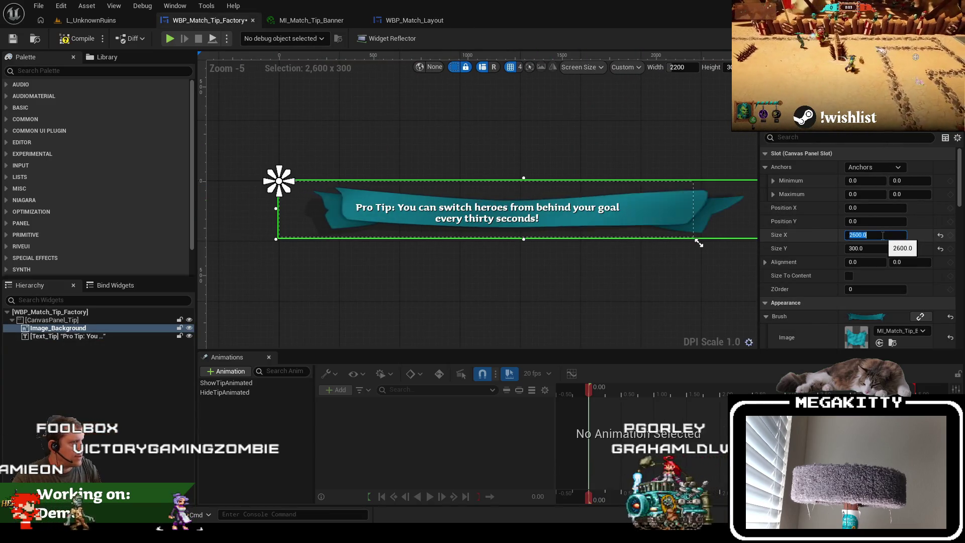
Resize the banner background to 2600 x 400 and move the tip text lower onto it
left_click(875, 248)
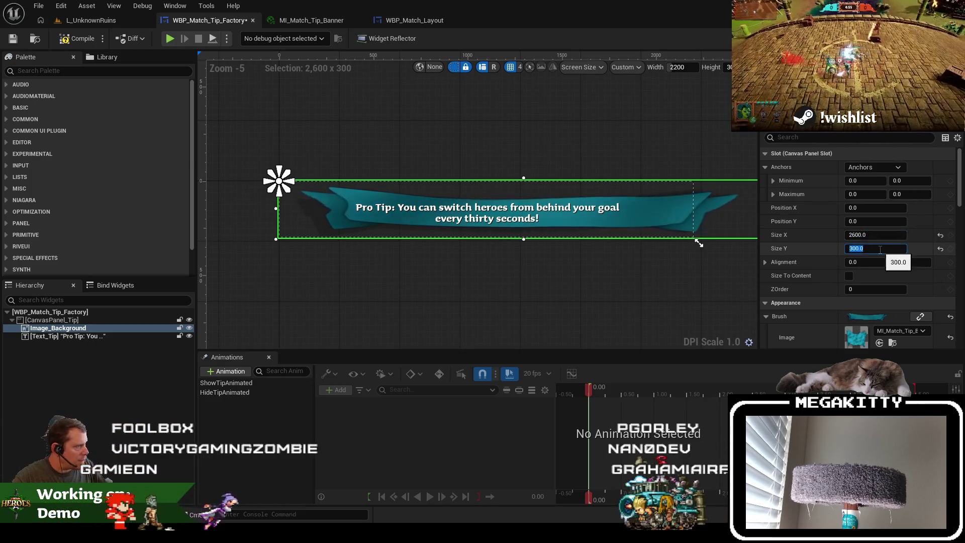
type("400")
key("Return")
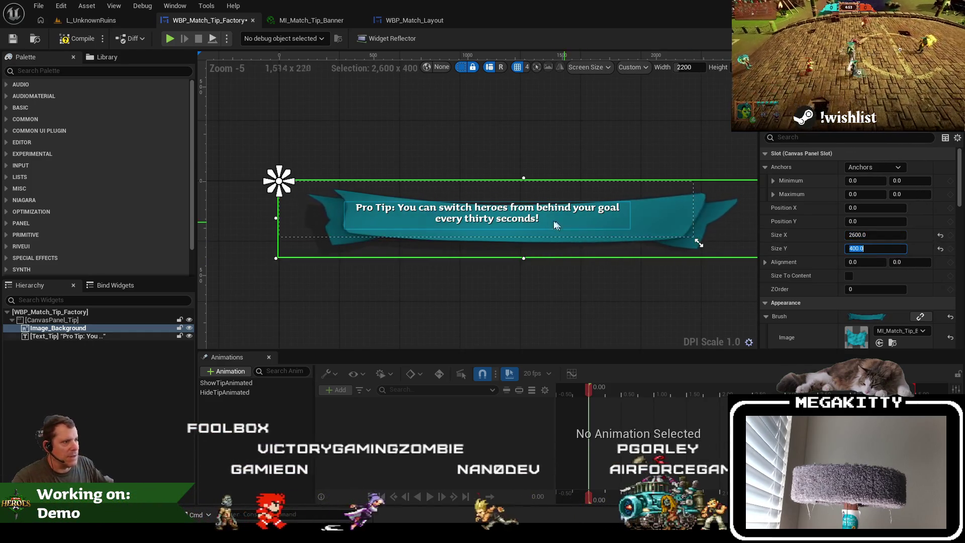
left_click_drag(525, 218, 544, 228)
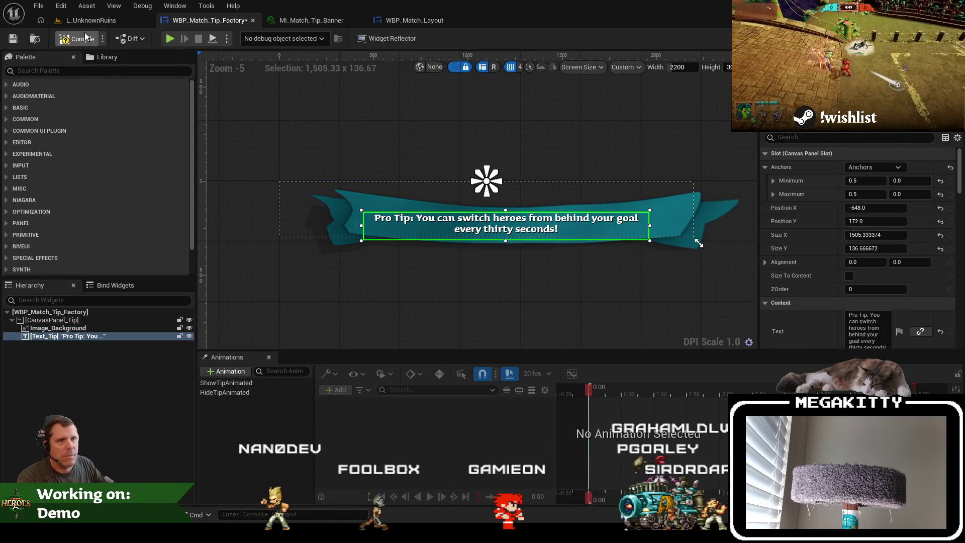
left_click(95, 19)
Playtest the enlarged banner in a match, then select its background image to narrow it to 2500
key("alt+p")
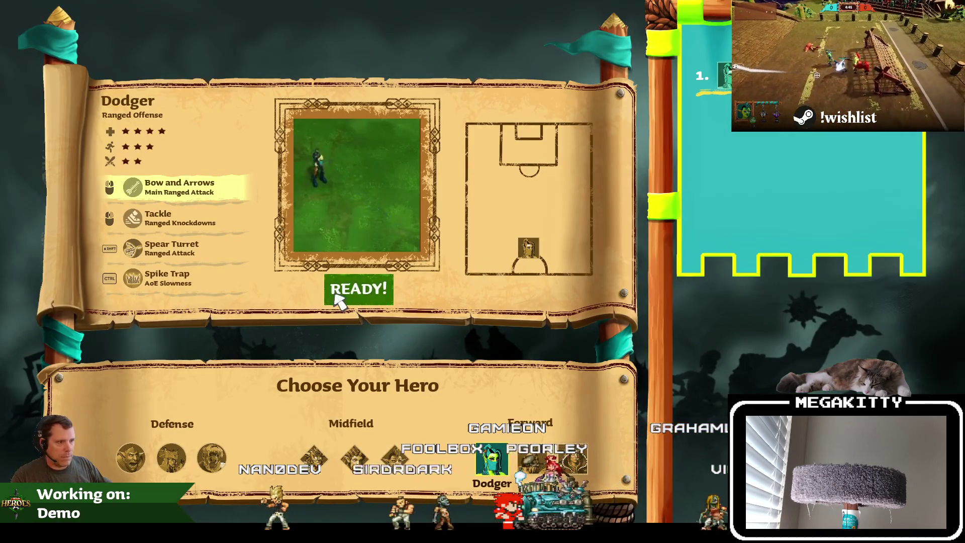
left_click(337, 297)
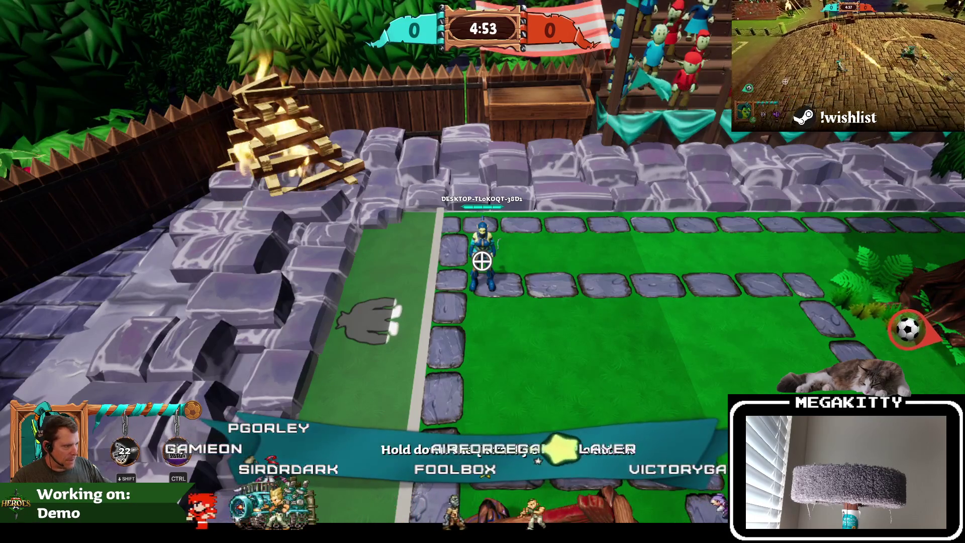
key("Escape")
left_click(208, 20)
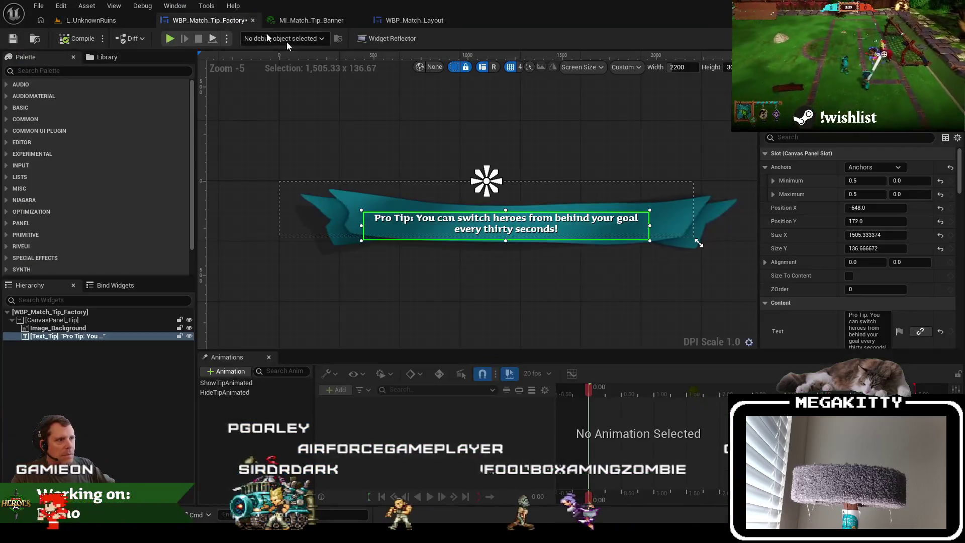
left_click(111, 321)
left_click(110, 328)
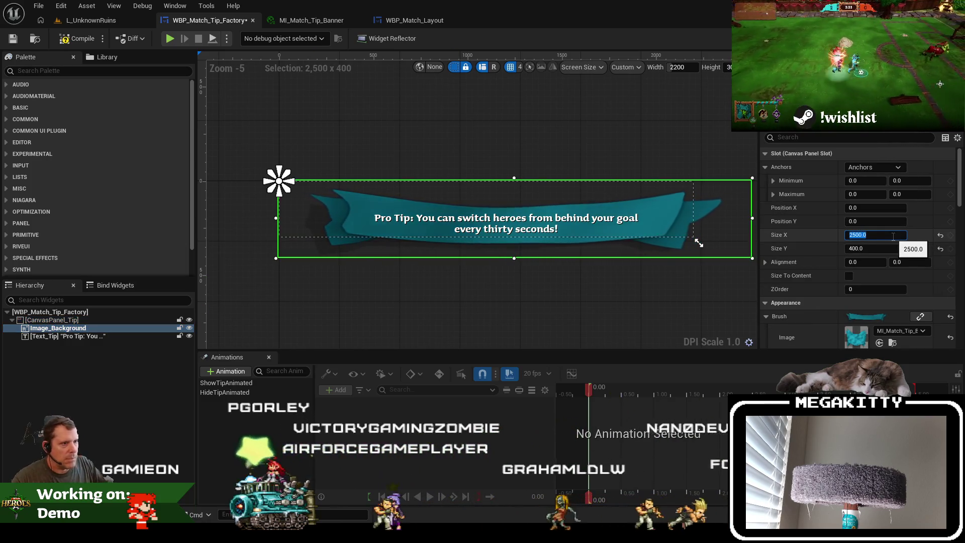
Run a fullscreen playtest of the 2500 x 400 banner and return to the tip widget
left_click(87, 21)
key("F11")
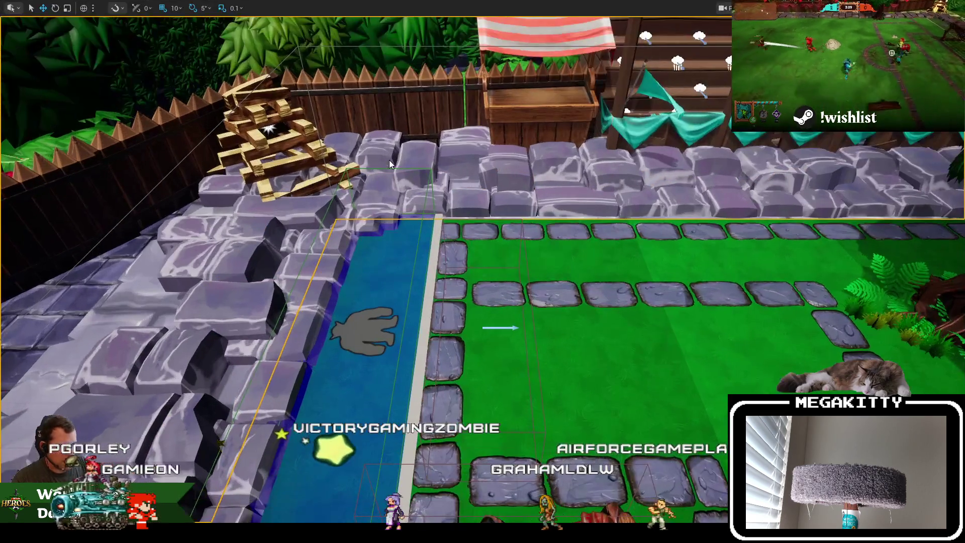
key("alt+p")
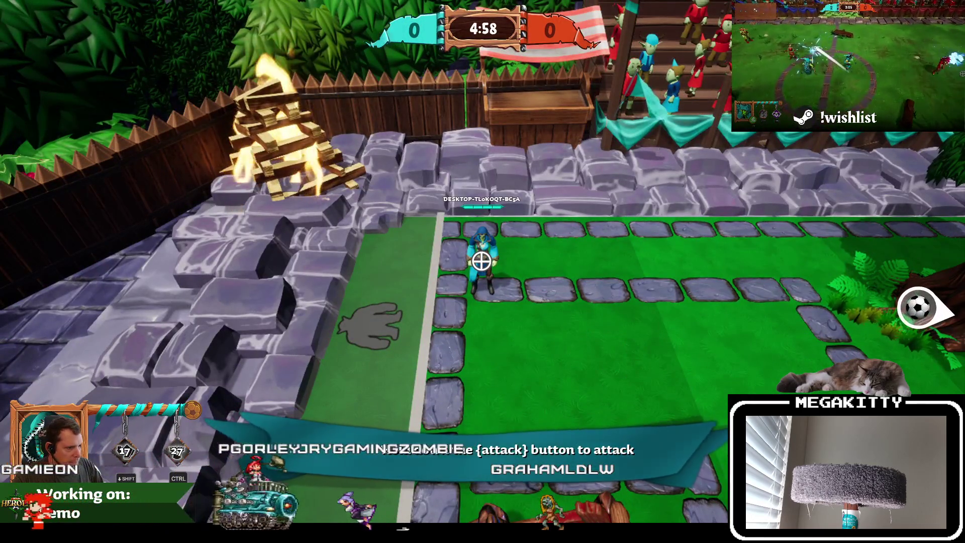
key("Escape")
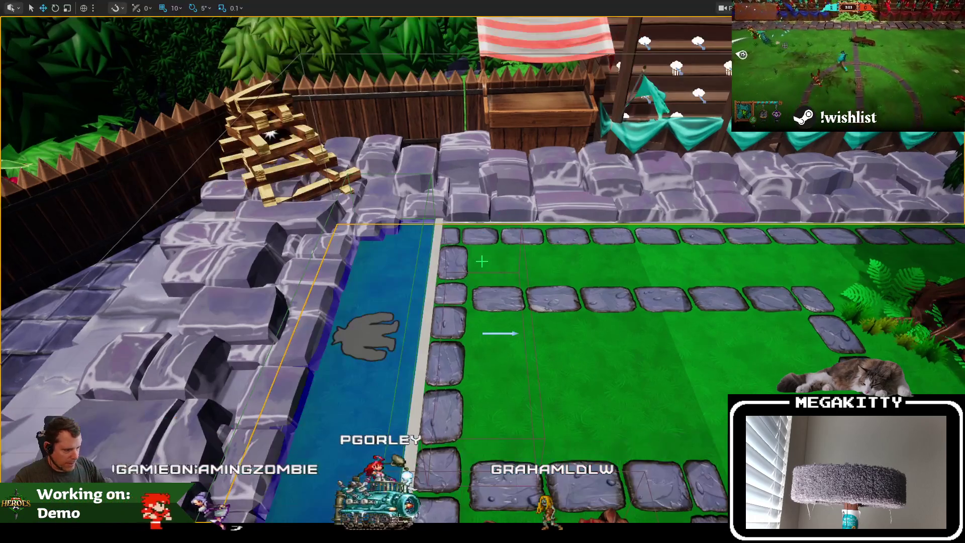
left_click(227, 19)
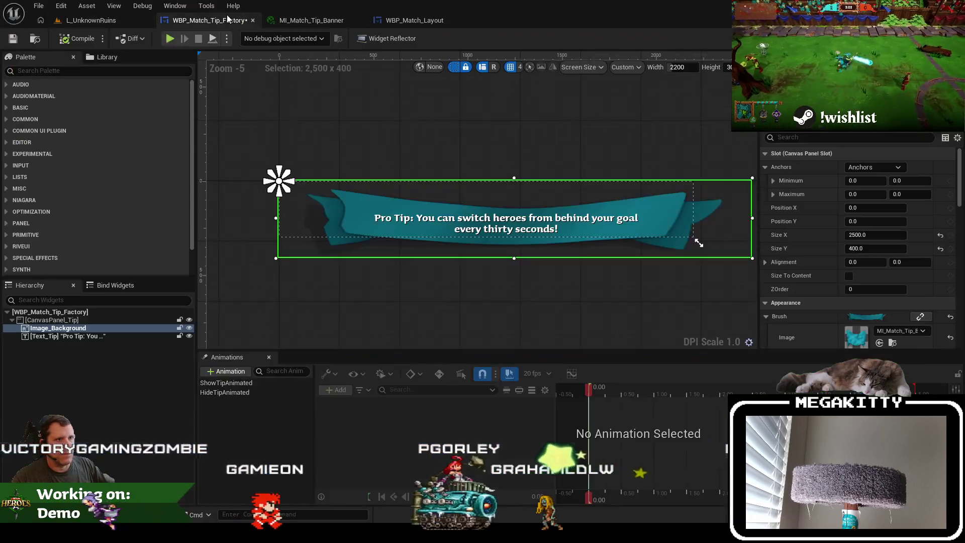
Give the tip text 0.5 horizontal alignment and an X position of 0
left_click(523, 215)
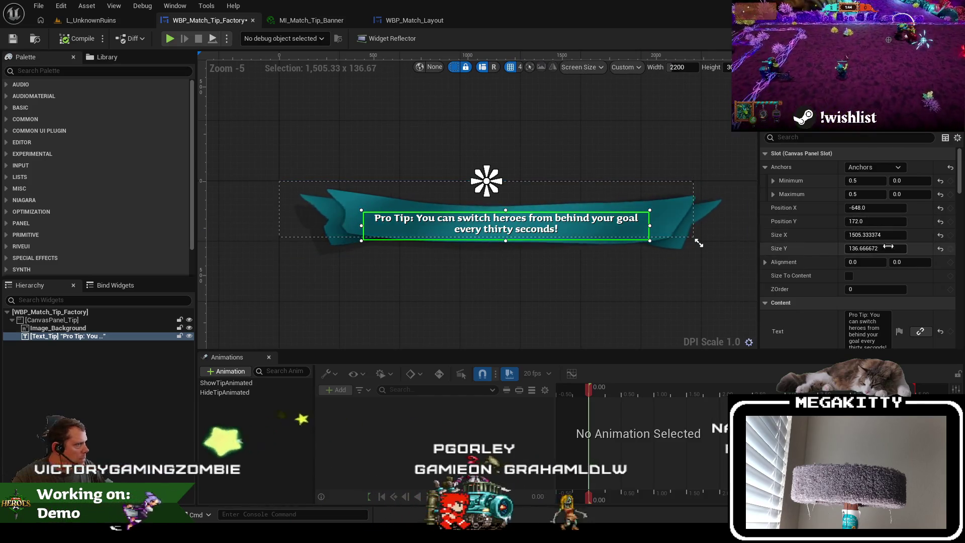
left_click(866, 262)
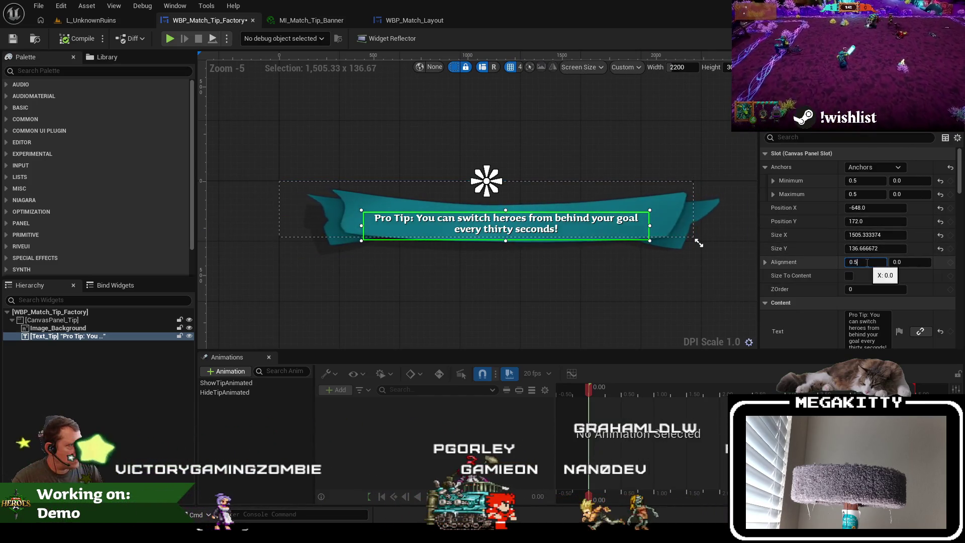
key("Return")
left_click(882, 210)
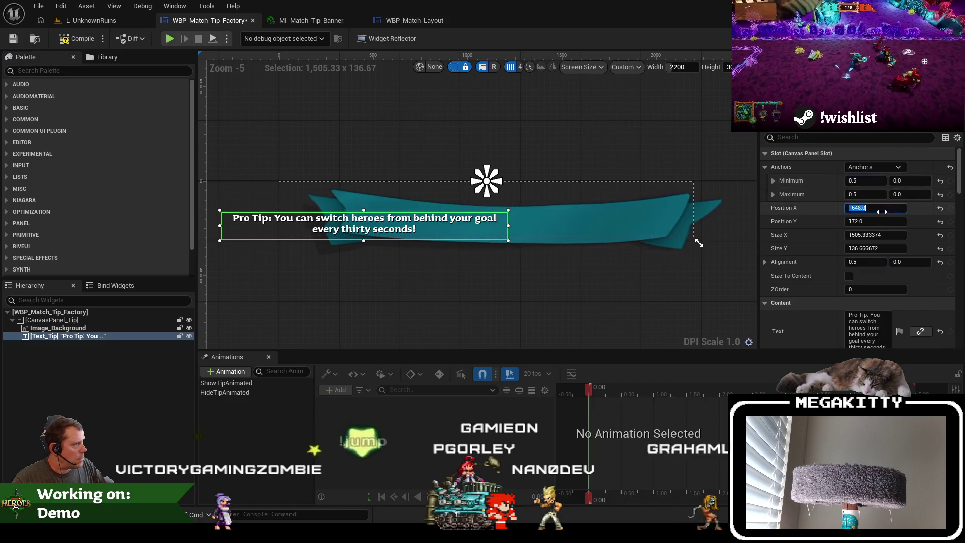
type("0")
key("Return")
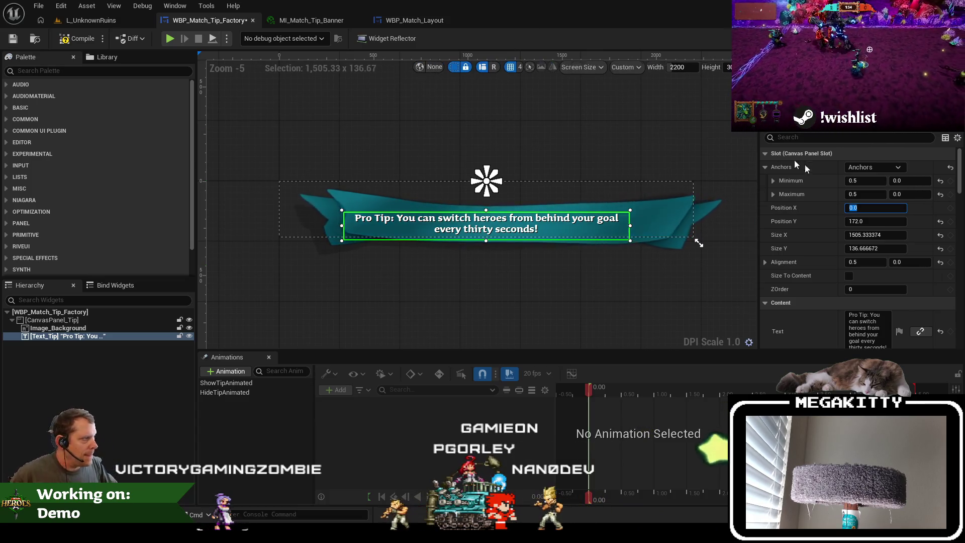
Anchor the tip text top-left with alignment 0, 0
left_click(855, 169)
left_click(812, 210)
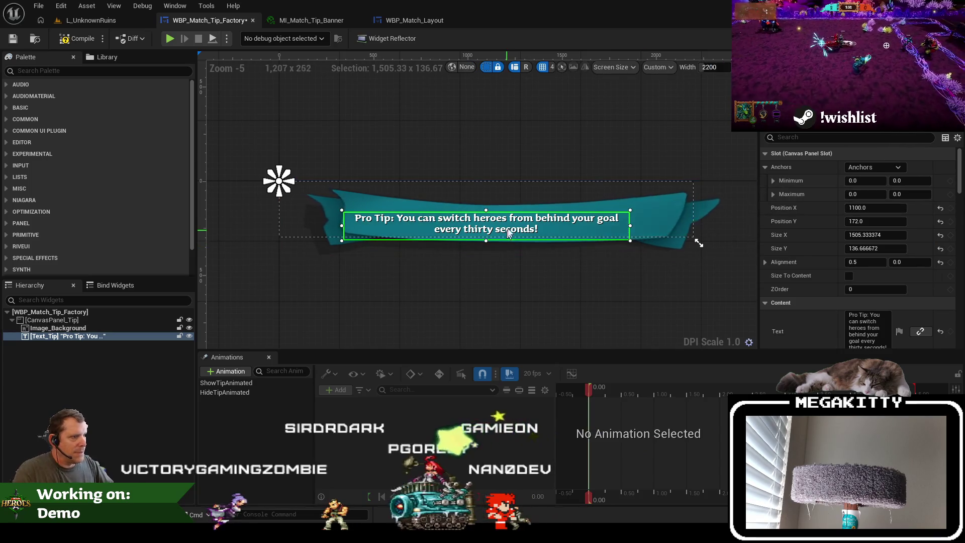
left_click(875, 259)
type("0")
key("Tab")
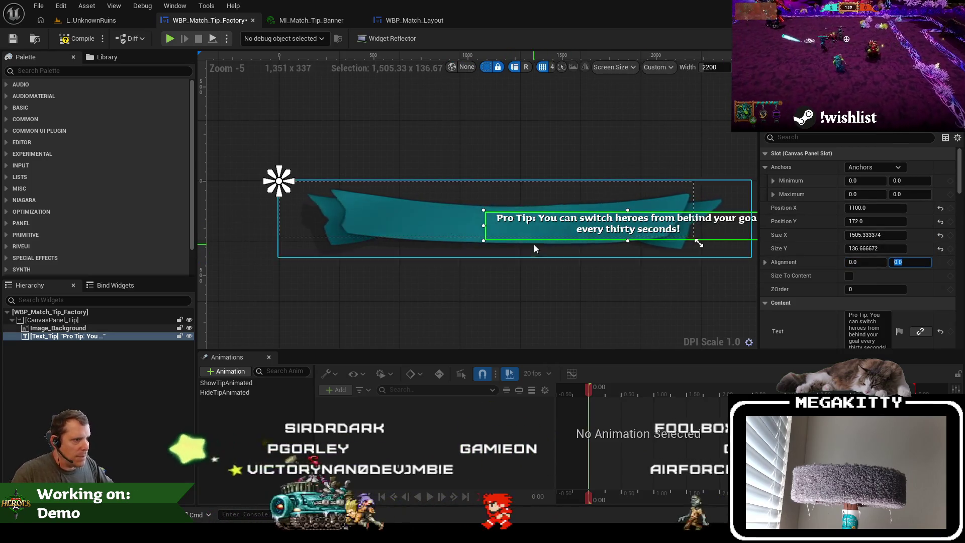
key("shift+Tab")
key("shift+Tab")
key("shift+Tab")
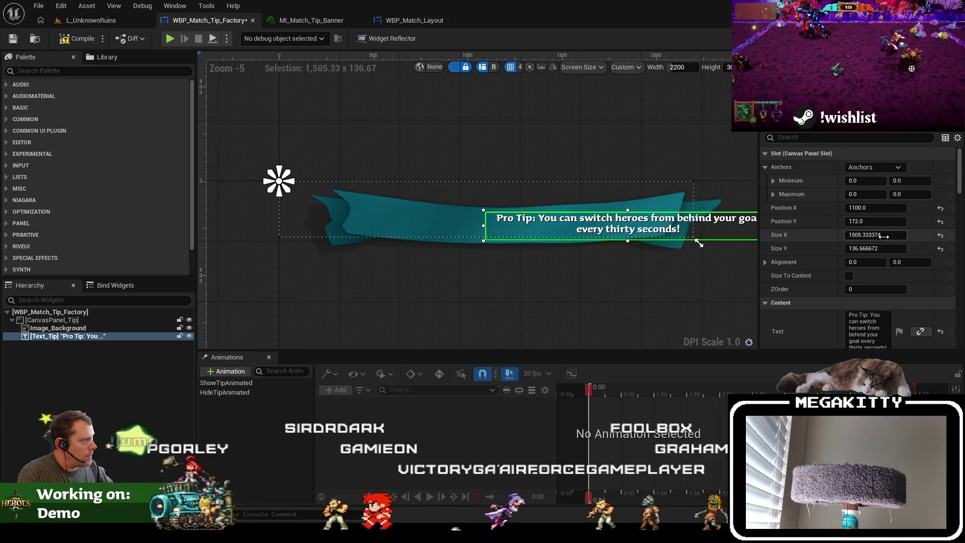
Place the tip text at X position 500 so it sits centred on the banner
left_click(880, 211)
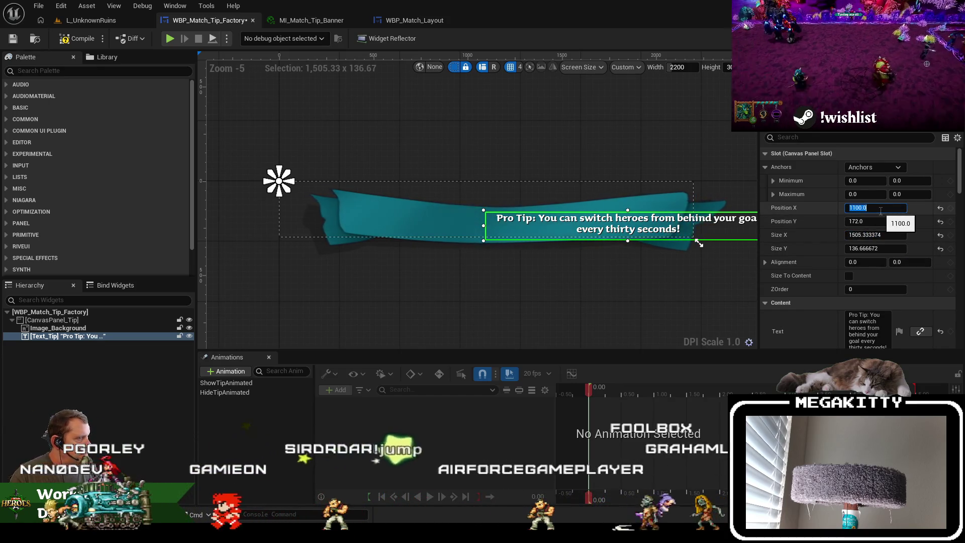
type("800")
key("Return")
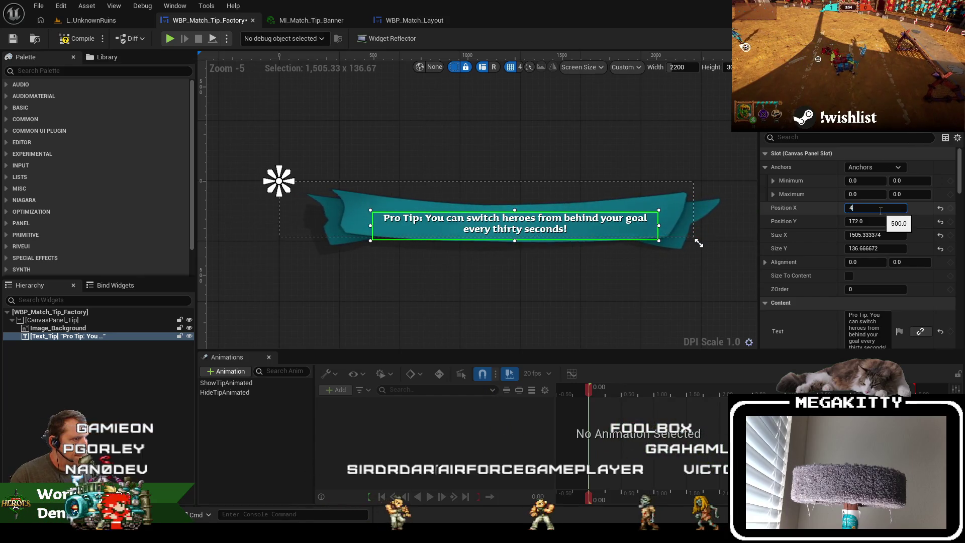
type("00")
key("Return")
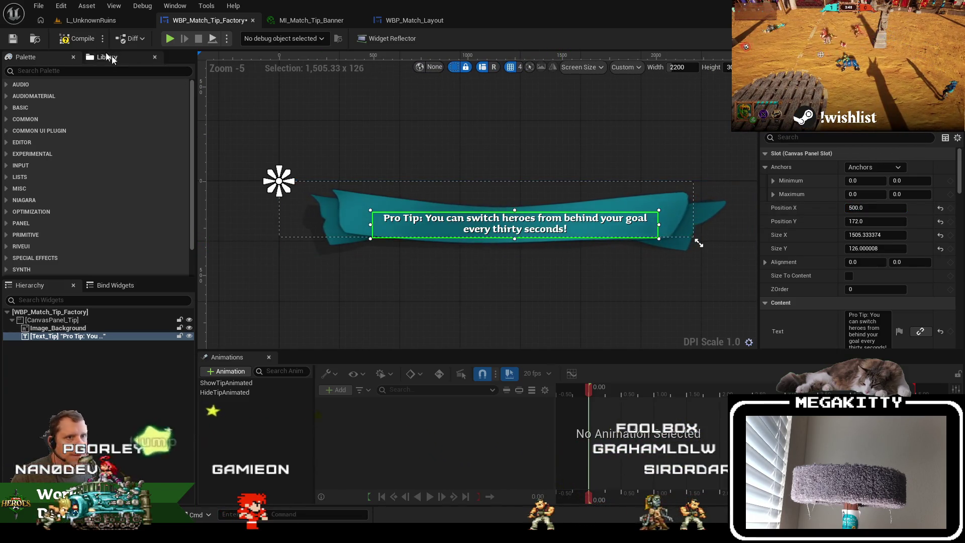
left_click(93, 21)
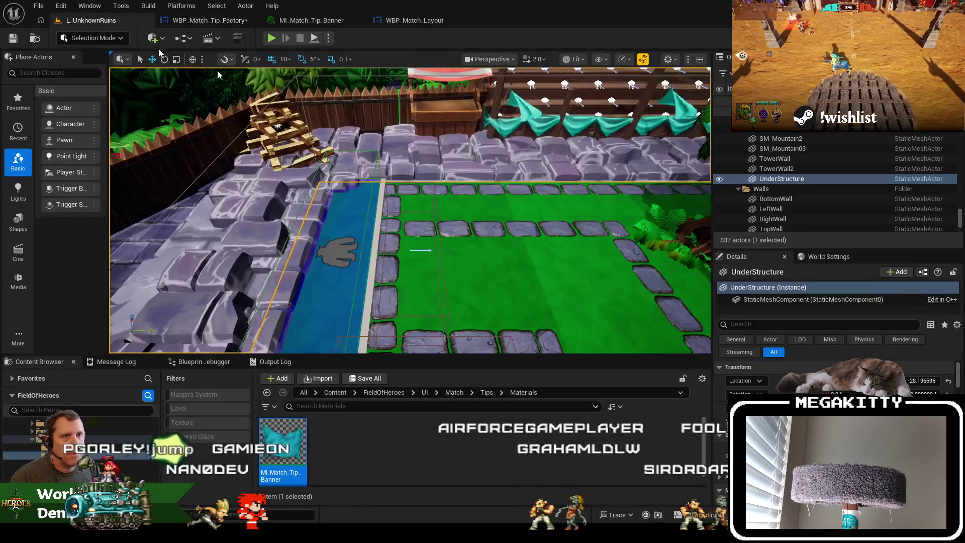
Run a fullscreen match playtest to check the repositioned tip banner
key("F11")
key("alt+p")
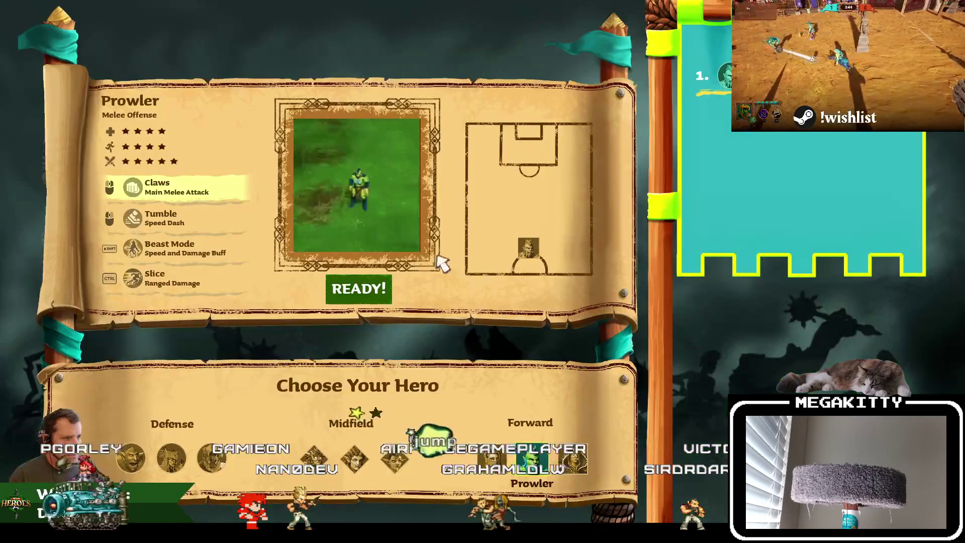
left_click(367, 287)
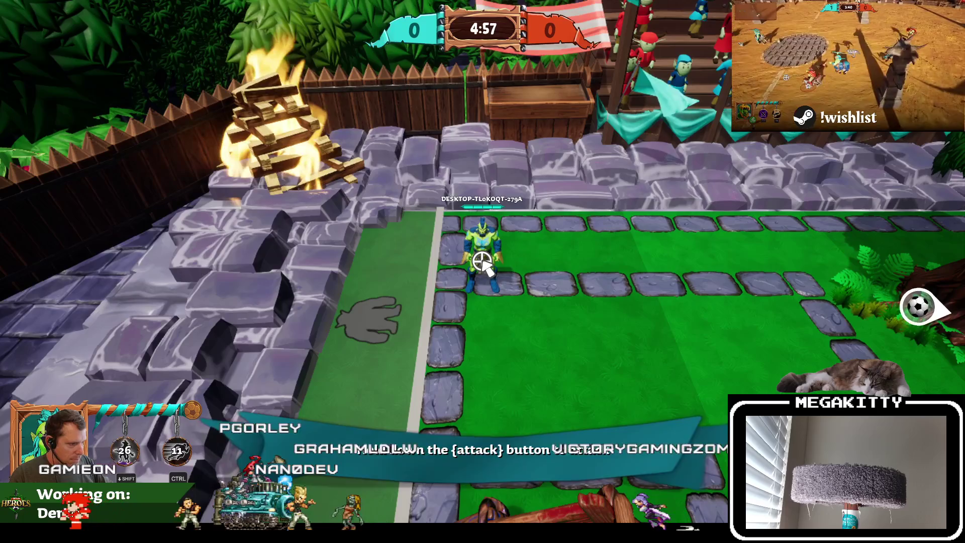
key("Escape")
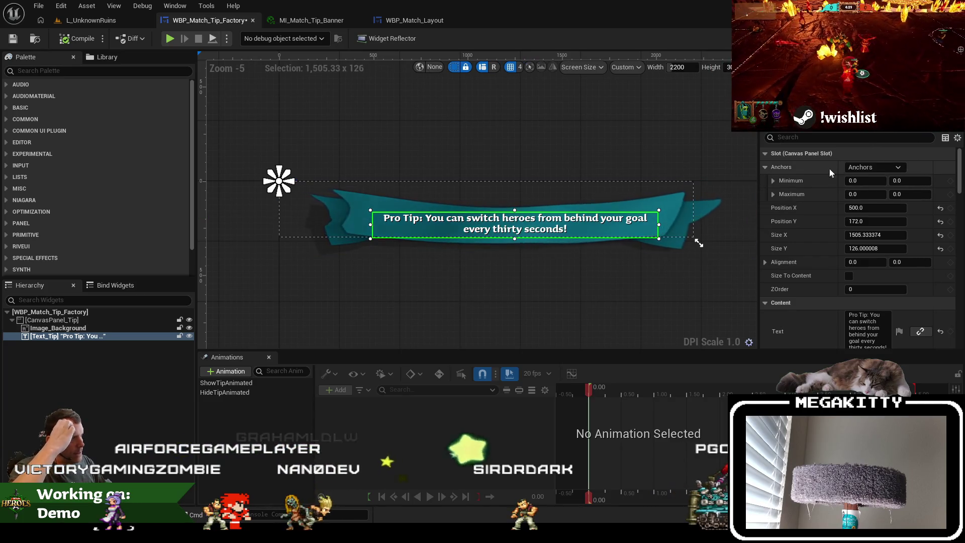
Anchor the tip text to the centre with 0.5 horizontal alignment
left_click(879, 168)
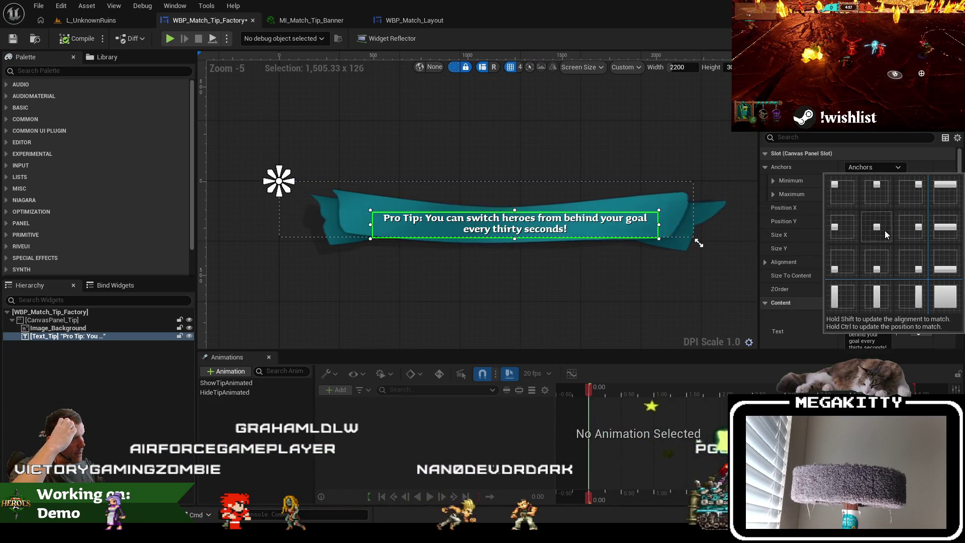
left_click(873, 137)
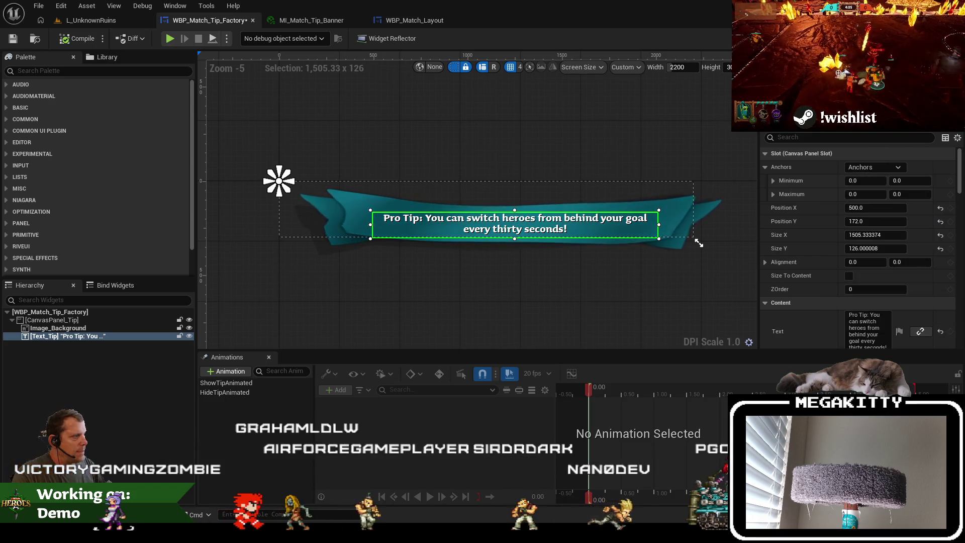
type("just")
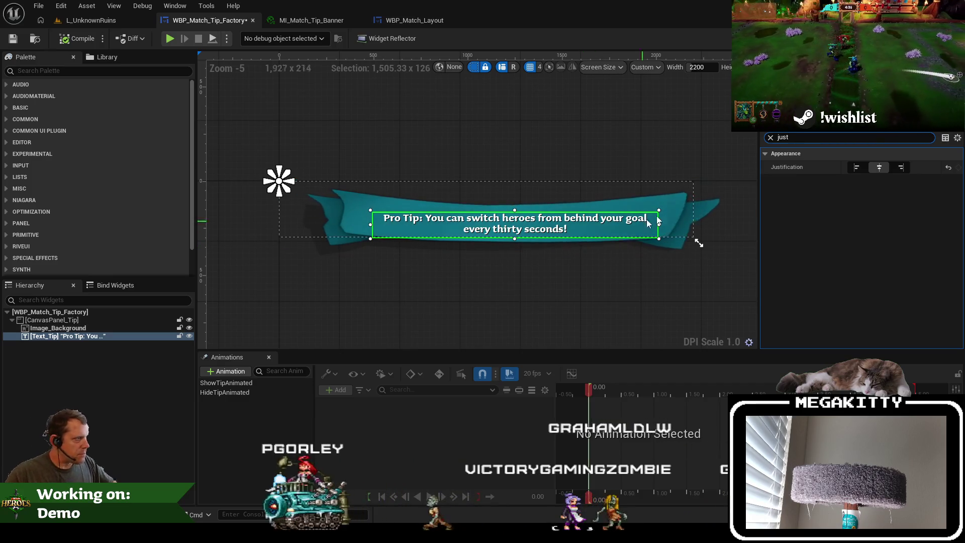
left_click(770, 137)
left_click(889, 167)
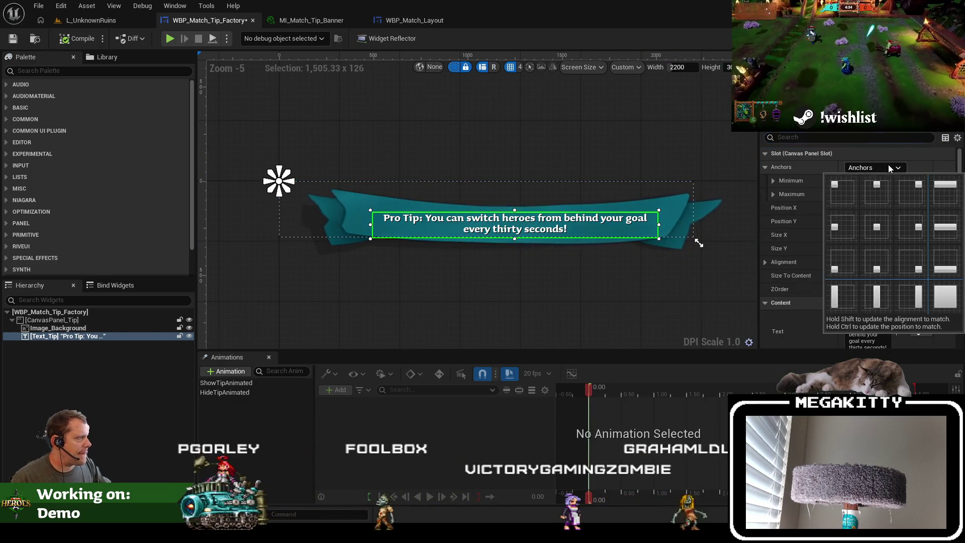
left_click(887, 232)
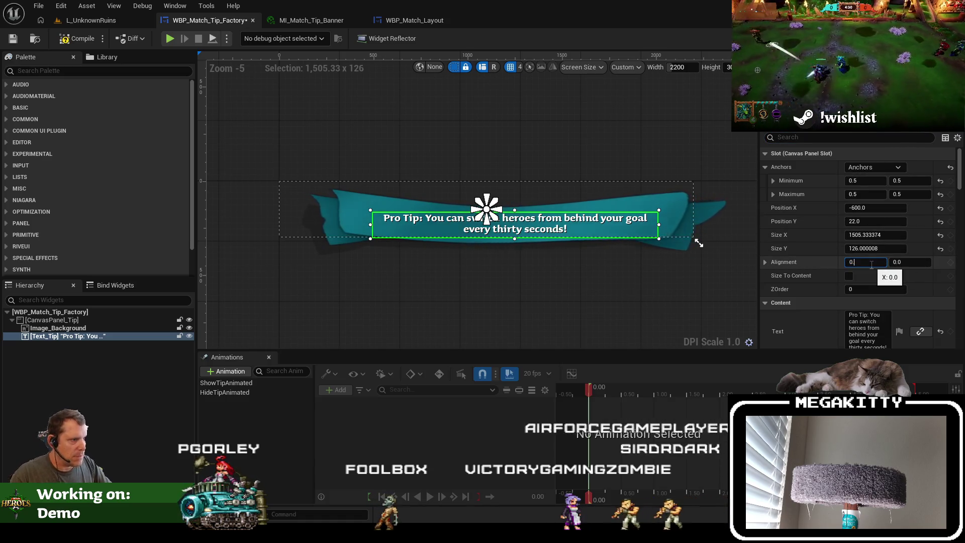
type(".5")
key("Tab")
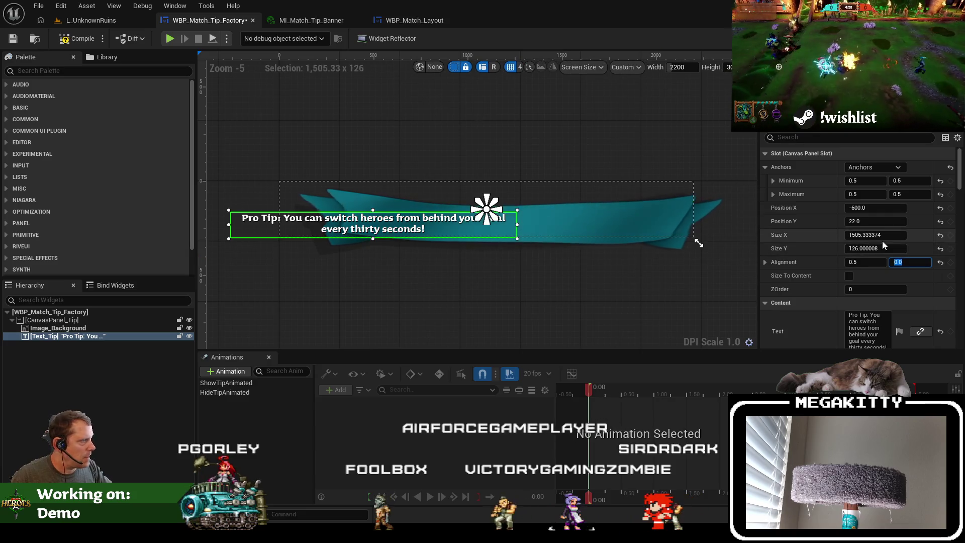
Position the tip text at X 150, Y 22 and size it 1600 x 130
left_click(877, 207)
type("0")
key("Return")
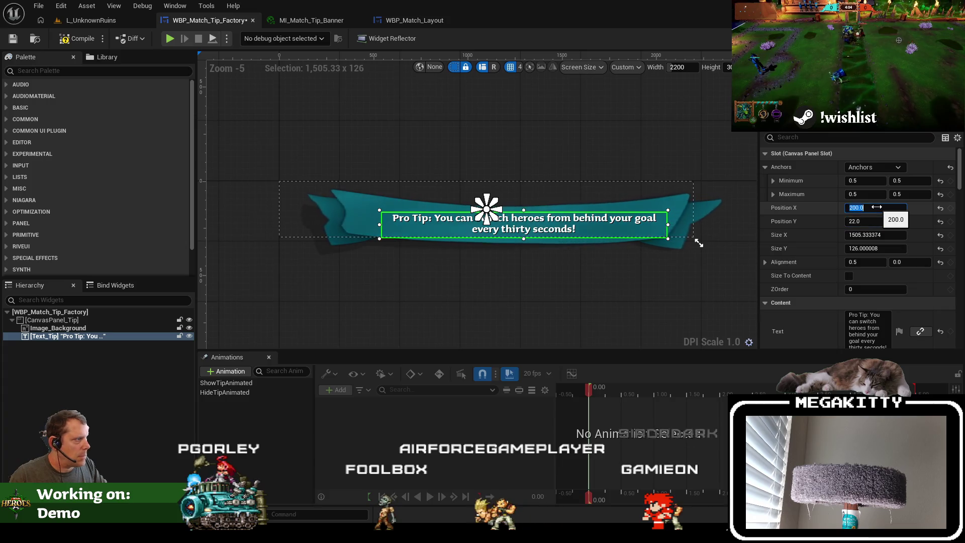
type("150")
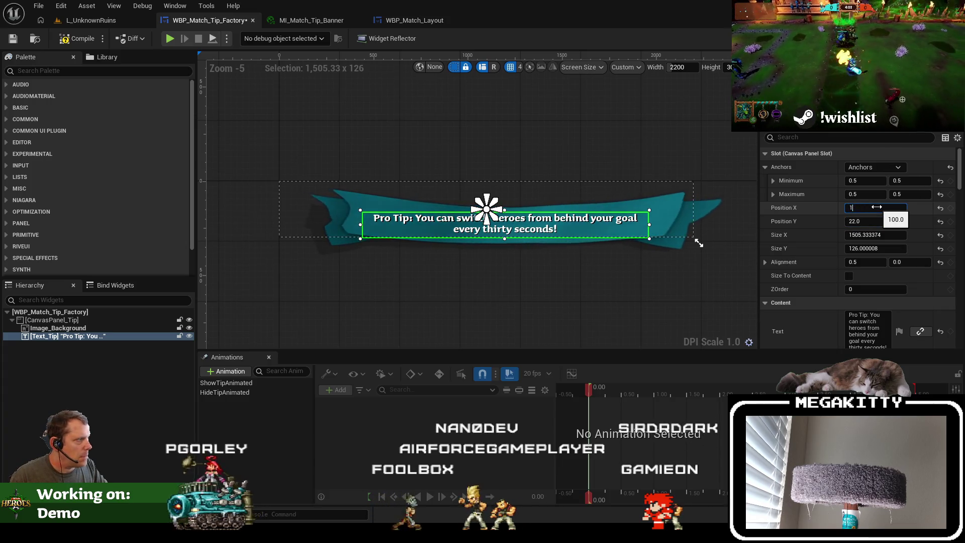
key("Return")
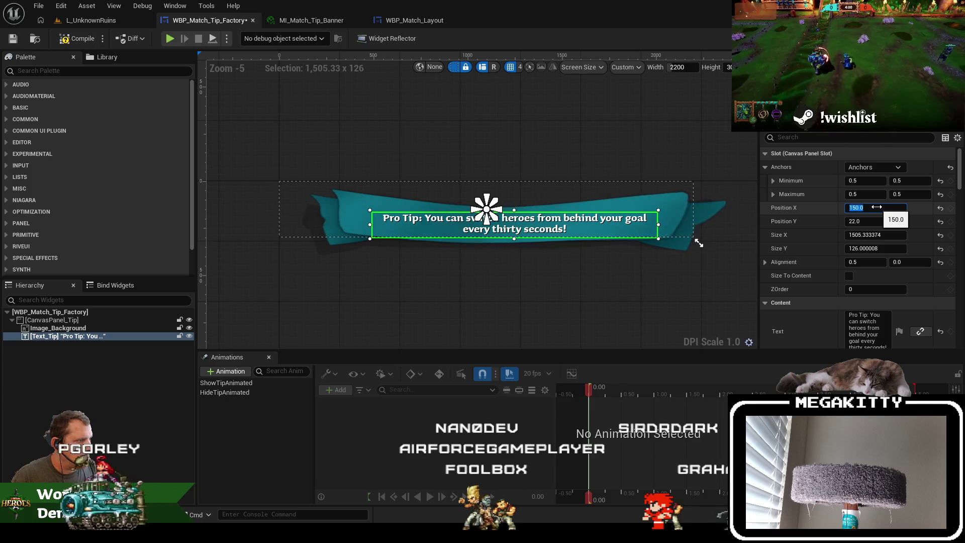
left_click(886, 235)
type("1800")
key("Tab")
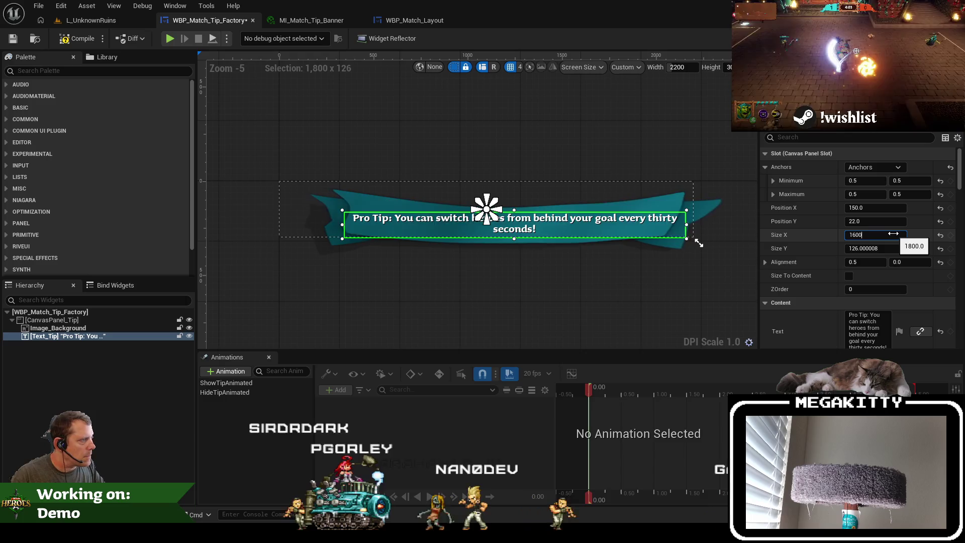
key("Return")
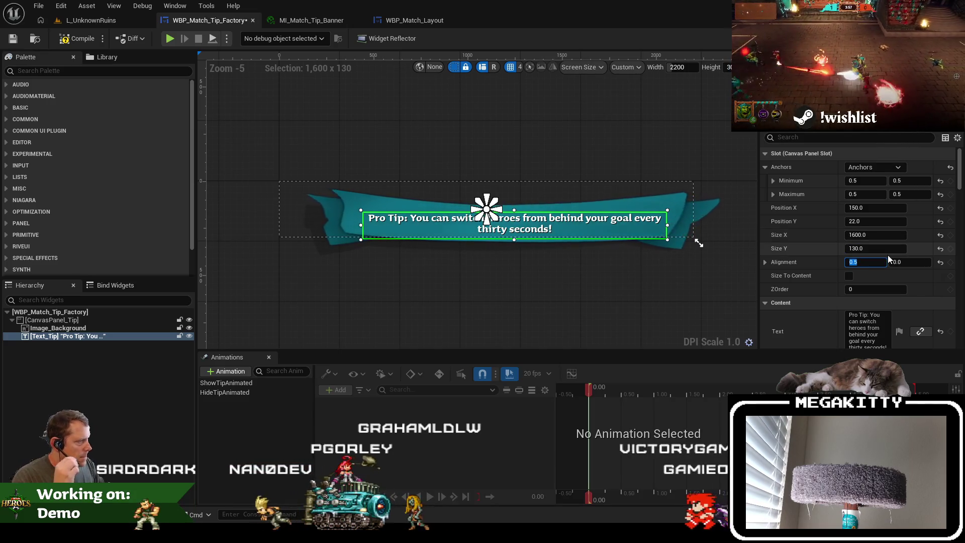
scroll(915, 290, "down", 2)
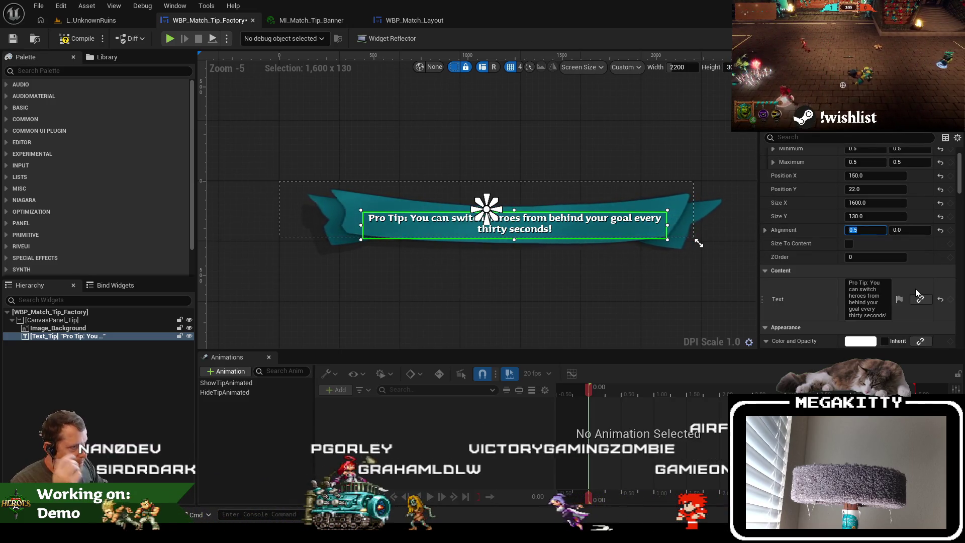
Delete 'Pro ' from the tip text so it reads 'Tip: You can switch heroes…'
left_click(861, 283)
key("BackSpace")
key("BackSpace")
key("BackSpace")
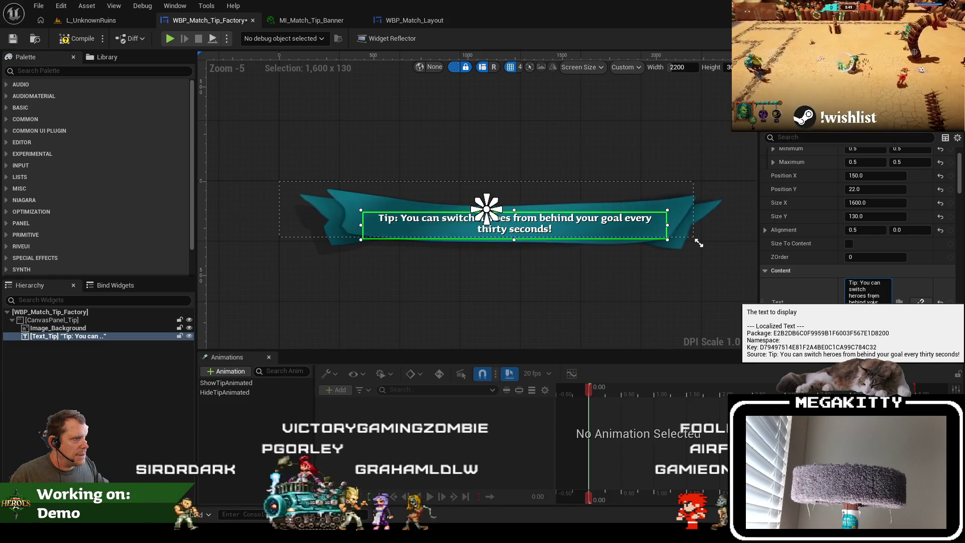
left_click(481, 151)
left_click(551, 225)
Browse the tip text's Details properties, briefly filtering for 'ver'
scroll(905, 288, "down", 10)
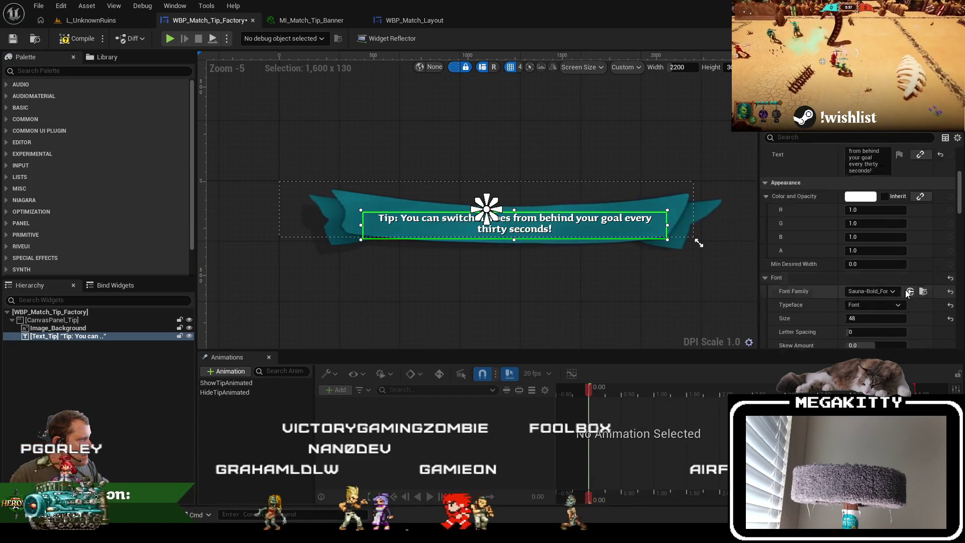
scroll(906, 289, "down", 5)
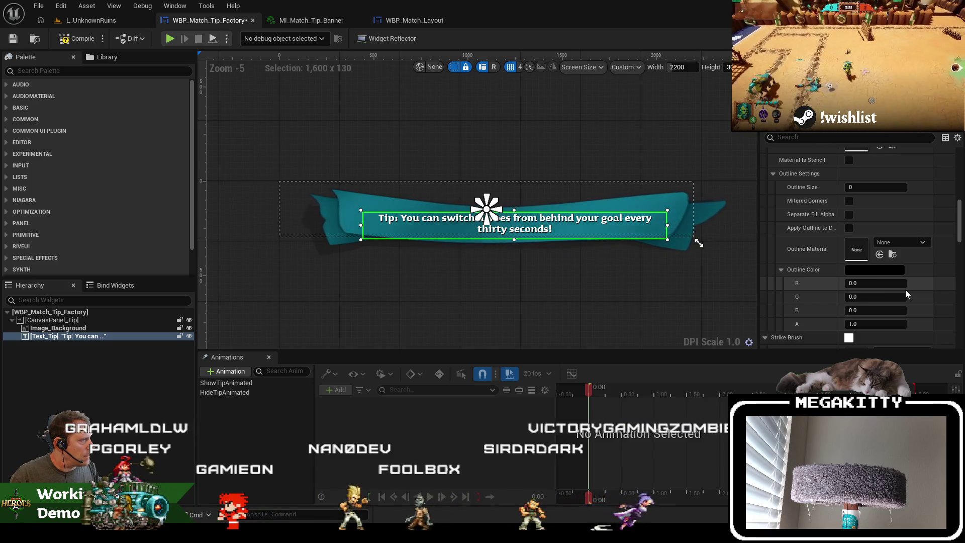
scroll(906, 290, "down", 5)
scroll(905, 290, "down", 4)
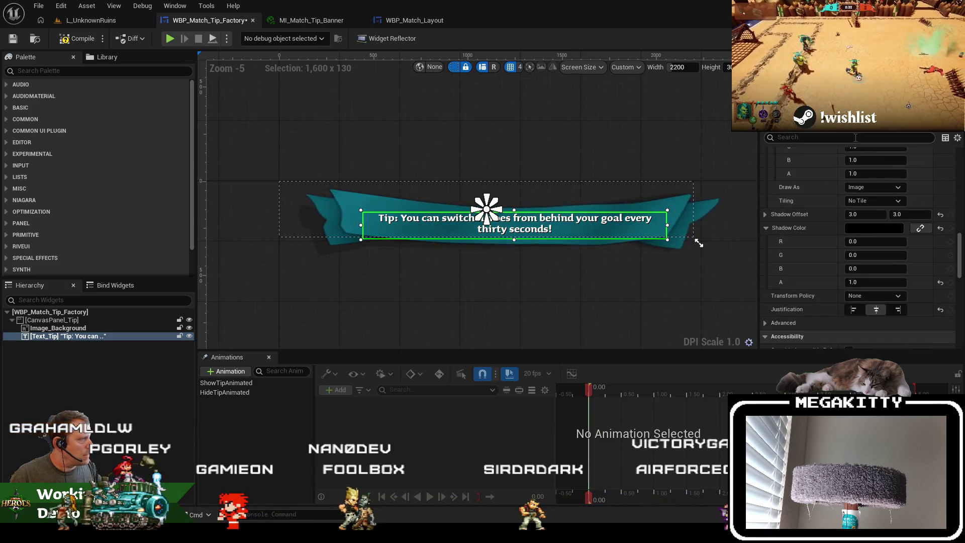
left_click(825, 139)
type("ver")
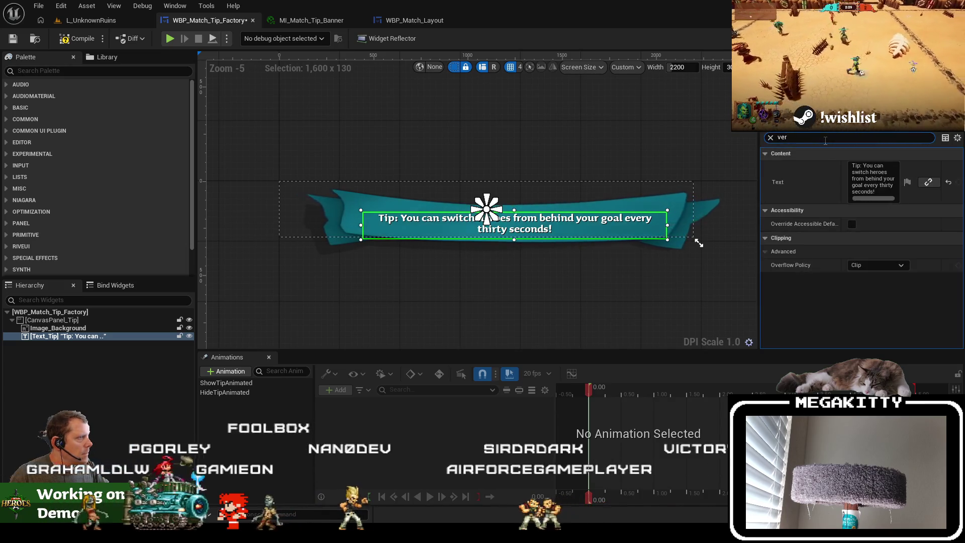
left_click(770, 137)
left_click(81, 20)
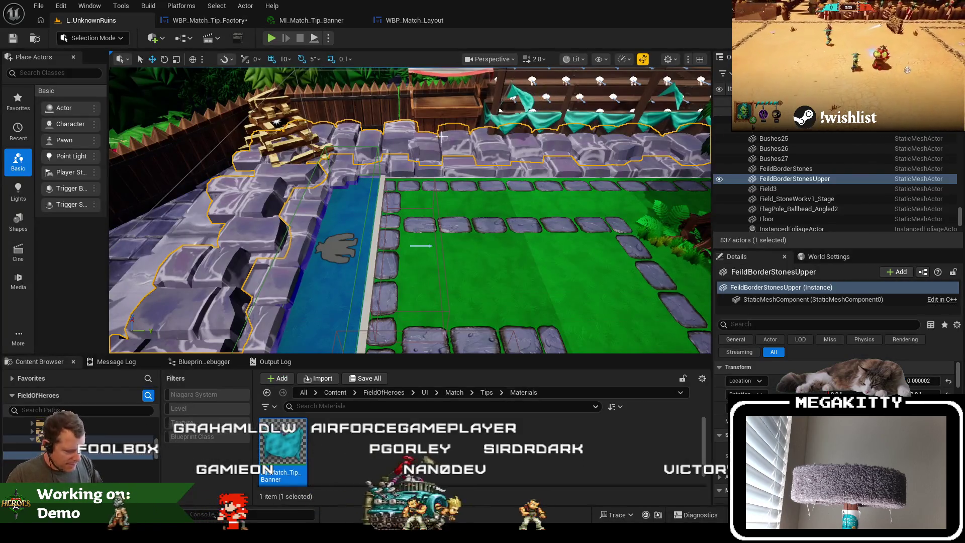
Run a quick fullscreen match playtest of the tip banner, then return to the tip widget
key("F11")
key("alt+p")
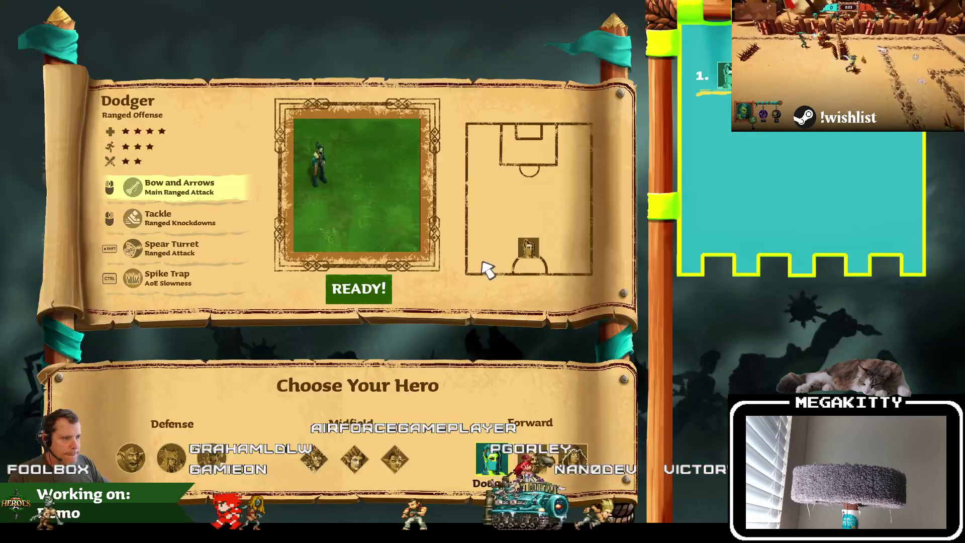
left_click(367, 284)
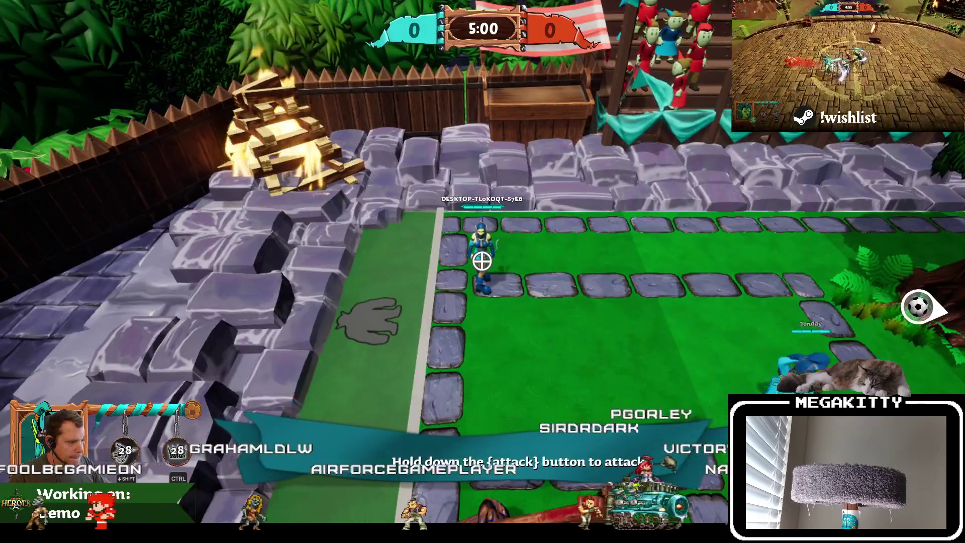
key("Escape")
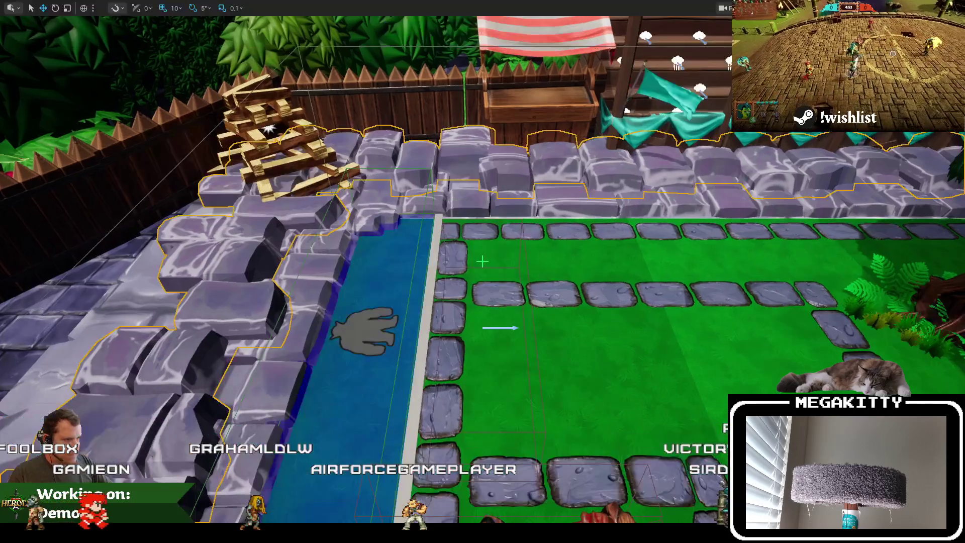
key("F11")
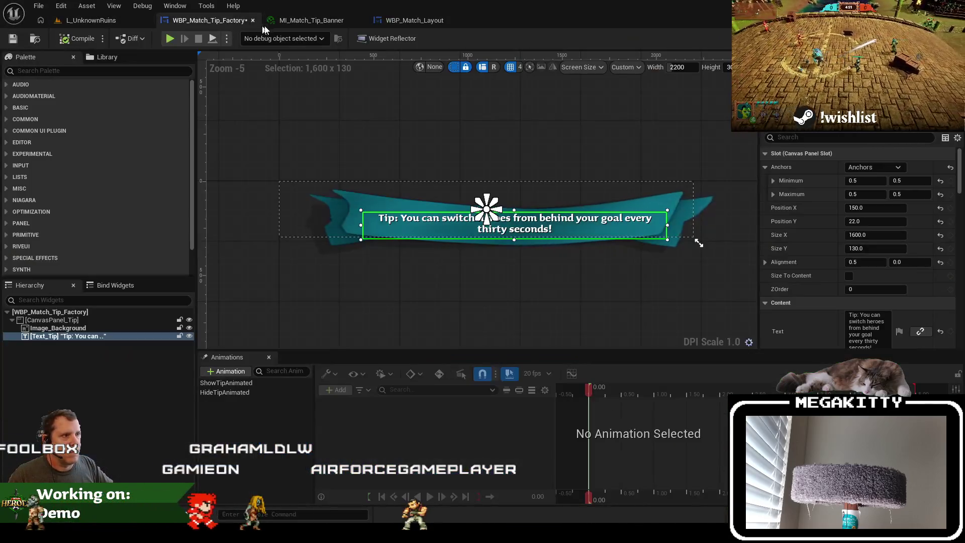
left_click(208, 20)
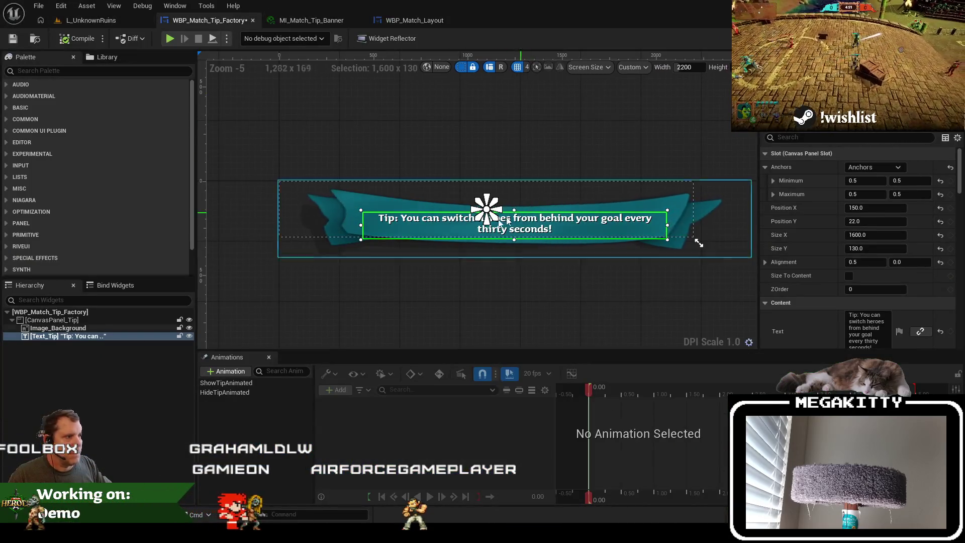
Anchor the tip text top-left and save the tip widget
left_click(872, 168)
left_click(791, 178)
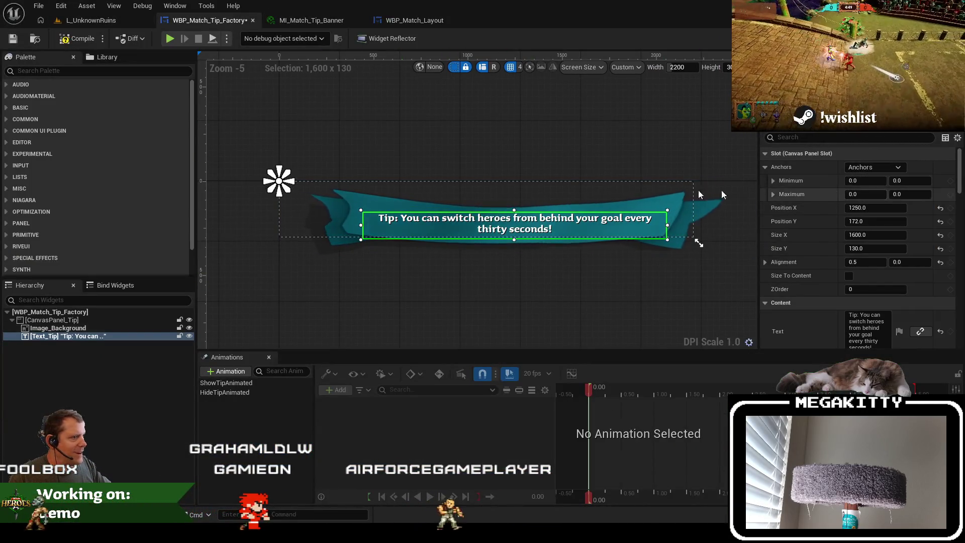
left_click_drag(555, 227, 541, 225)
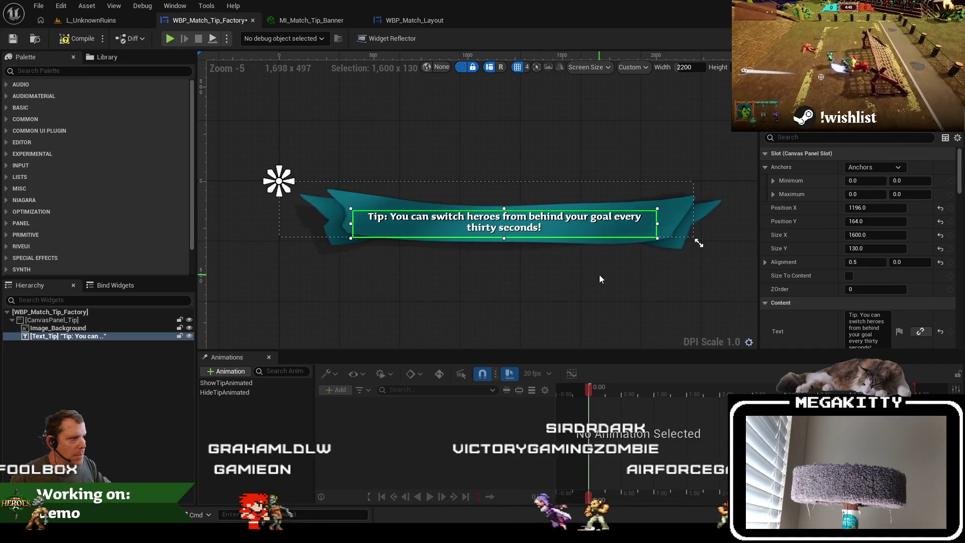
key("ctrl+z")
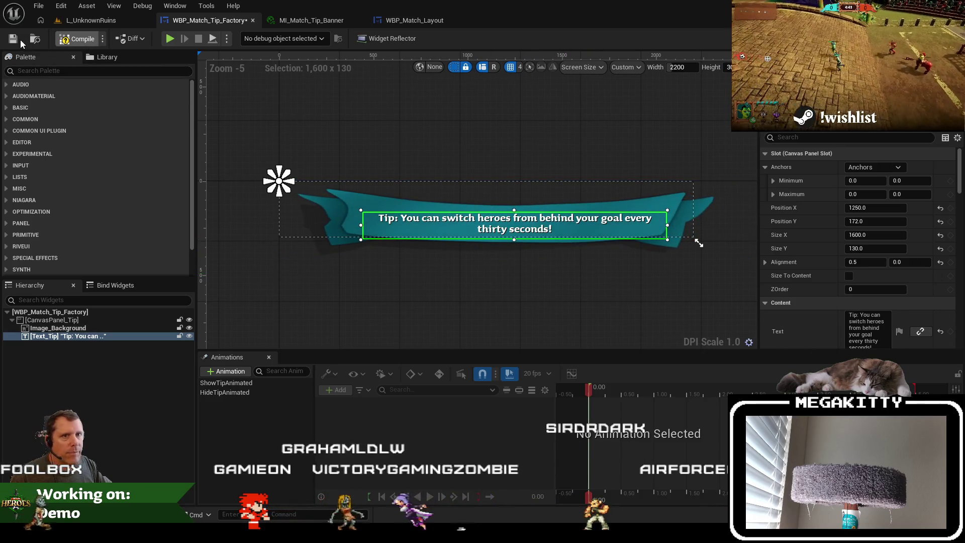
left_click(13, 40)
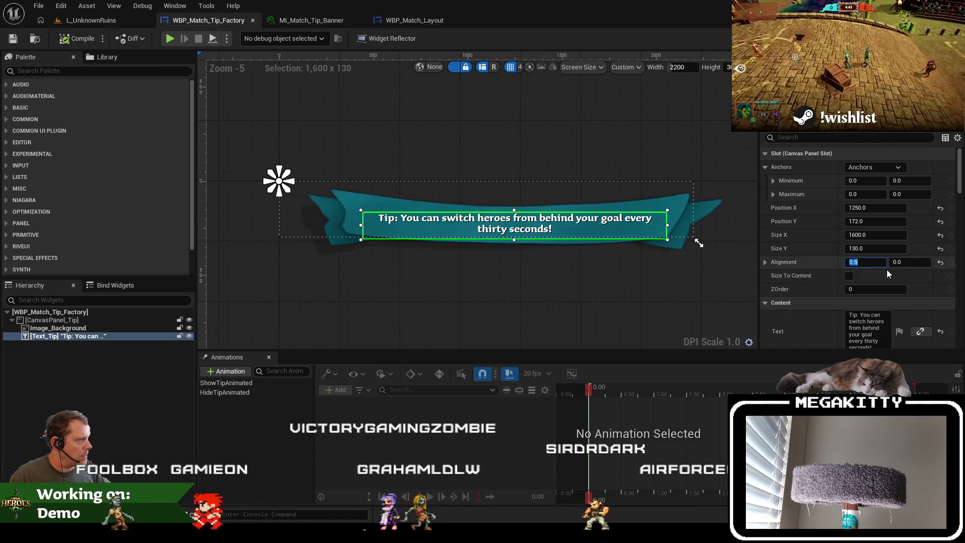
Set alignment X to 0 and place the tip text at X 436, Y 172 over the banner
type("0")
key("Tab")
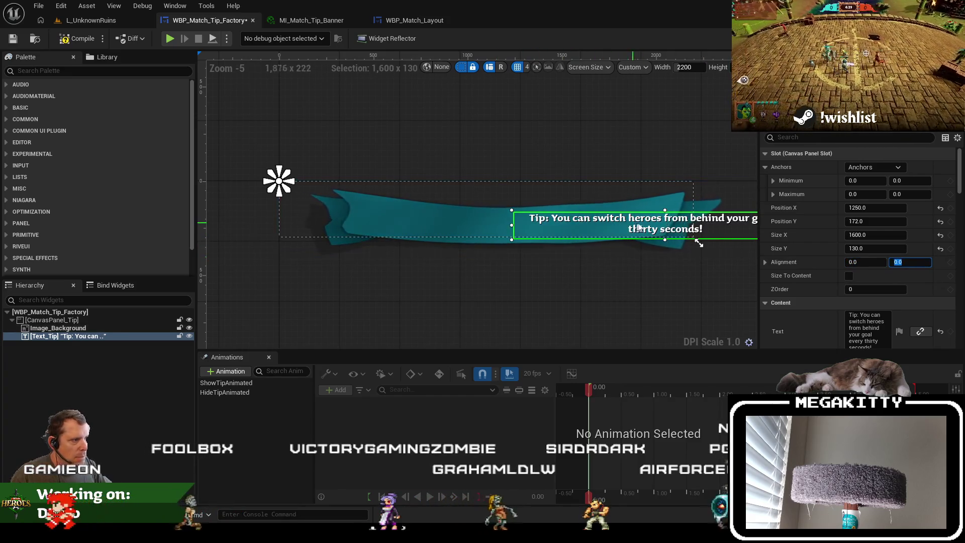
left_click_drag(675, 225, 523, 228)
key("Down")
key("Down")
key("Down")
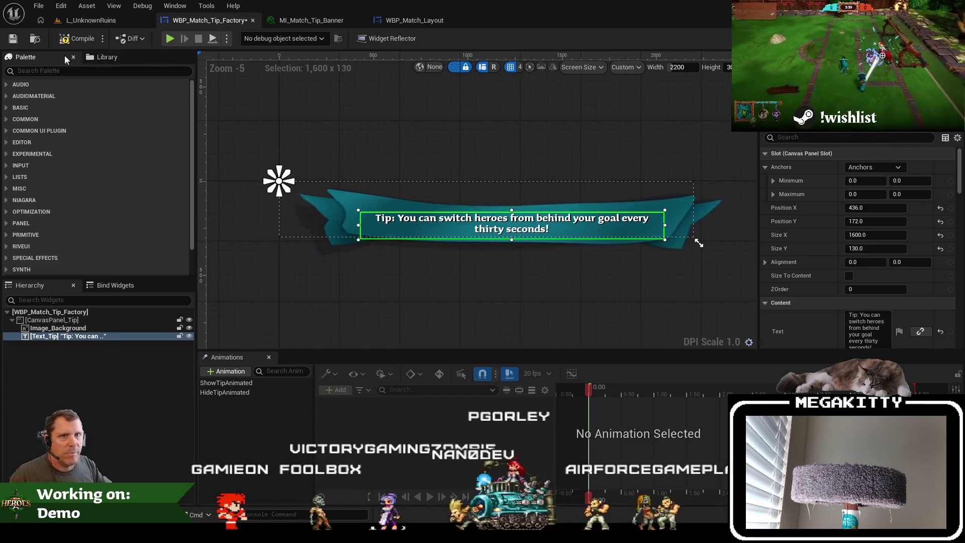
left_click(91, 20)
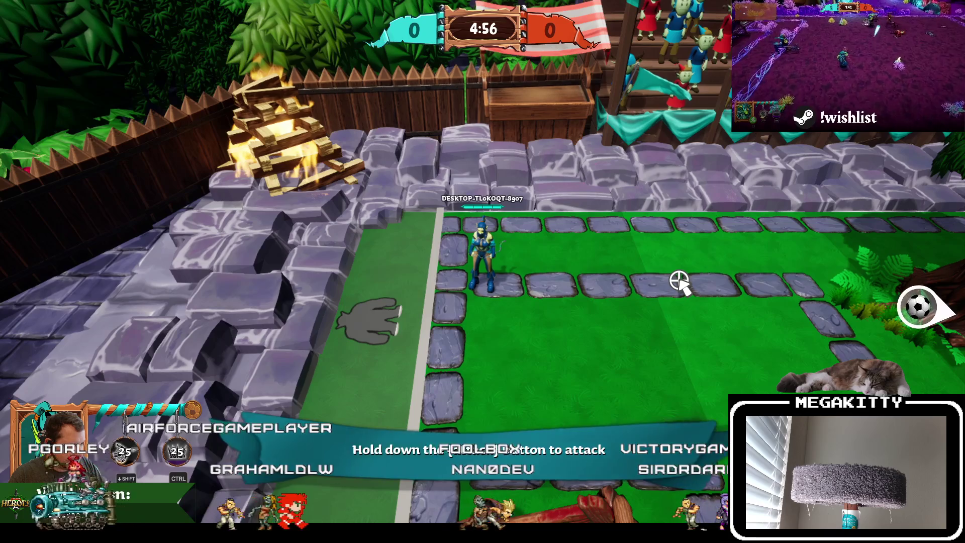
key("Escape")
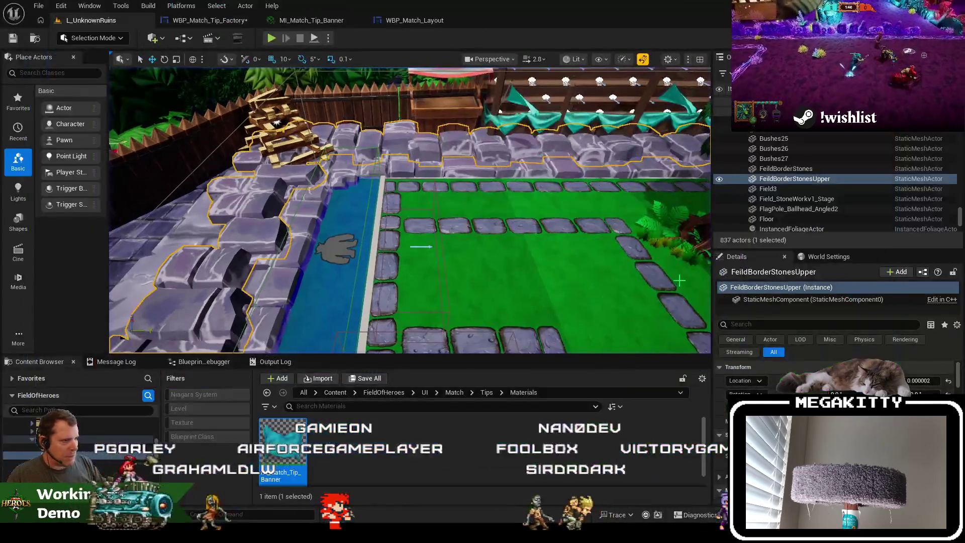
left_click(239, 19)
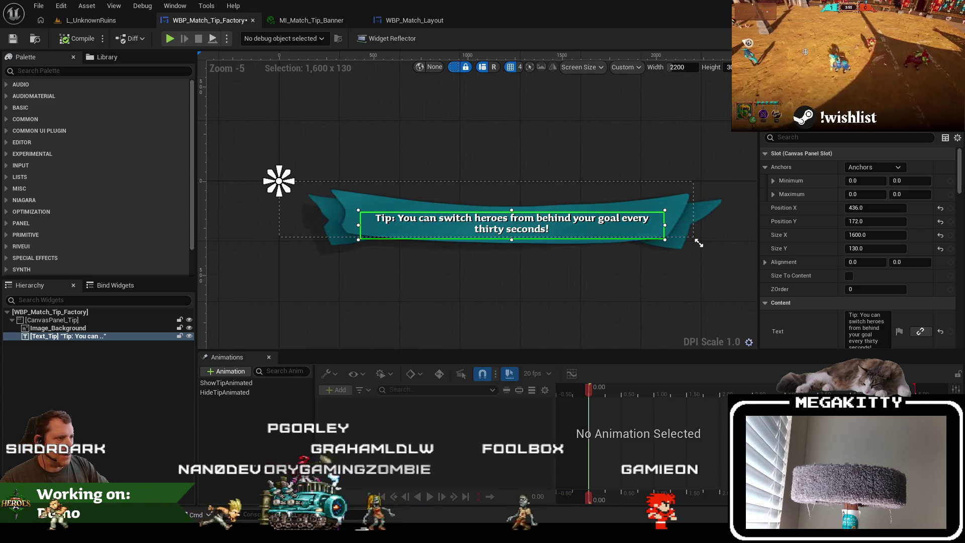
left_click(395, 278)
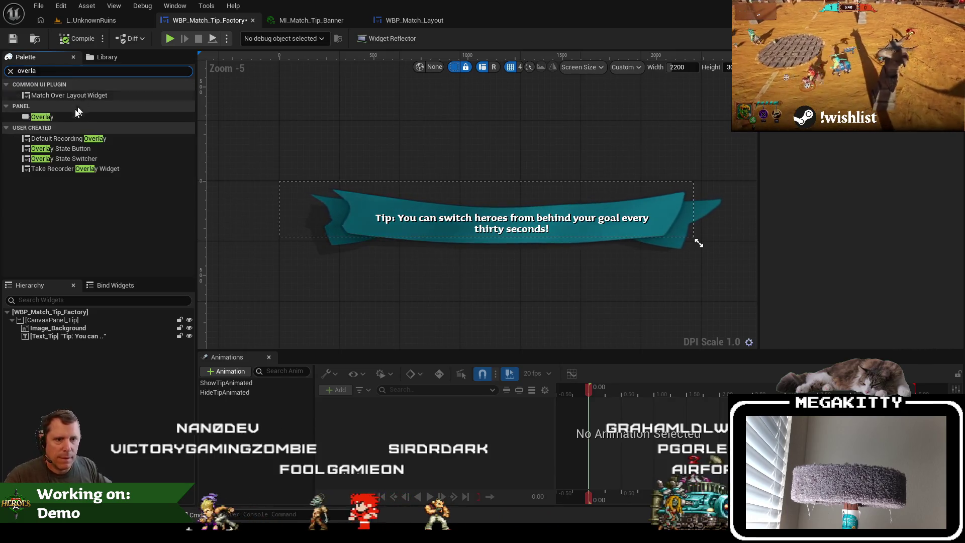
Add an Overlay to the hierarchy and position it at X 436, Y 172
mouse_move(50, 119)
left_mouse_down()
mouse_move(100, 271)
mouse_move(99, 334)
left_mouse_up()
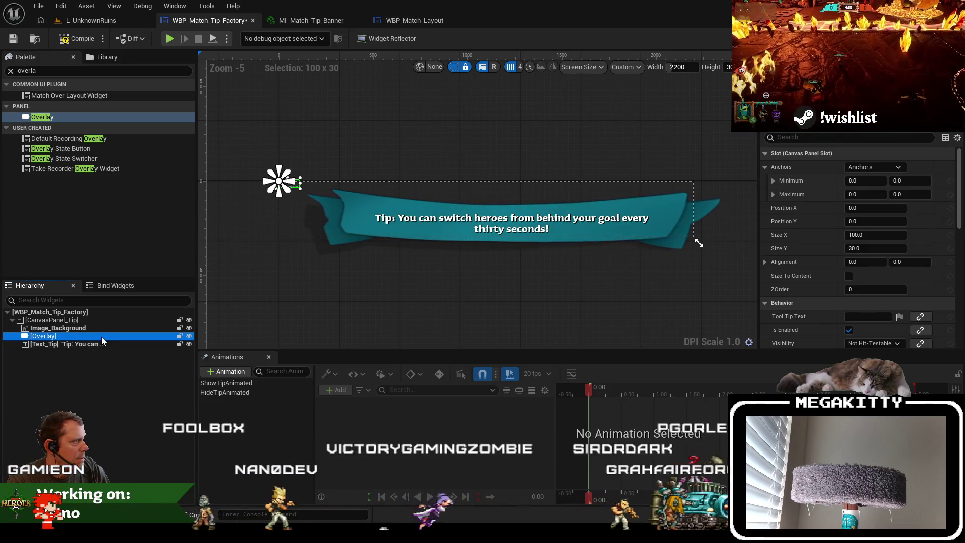
left_click(101, 330)
left_click(95, 341)
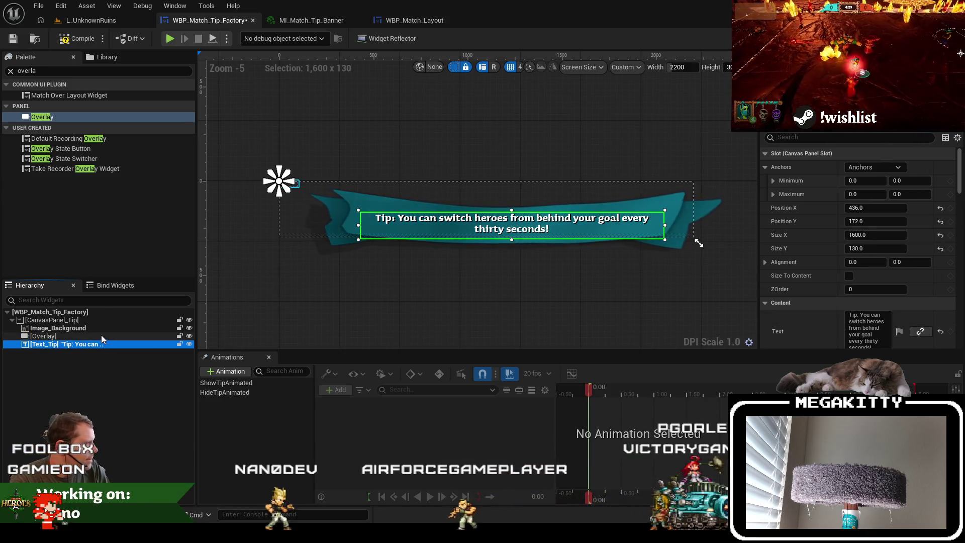
left_click(101, 334)
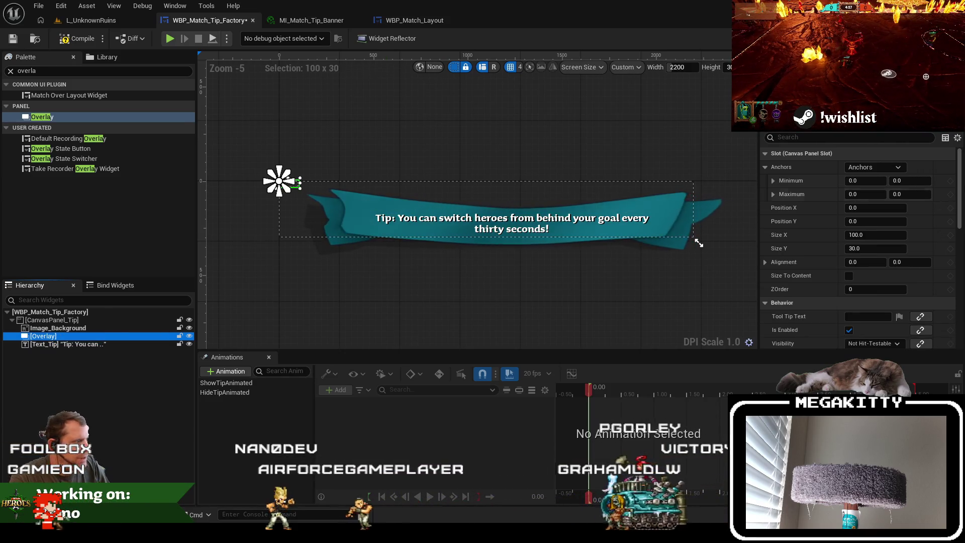
left_click(875, 208)
type("436")
left_click(875, 221)
type("172")
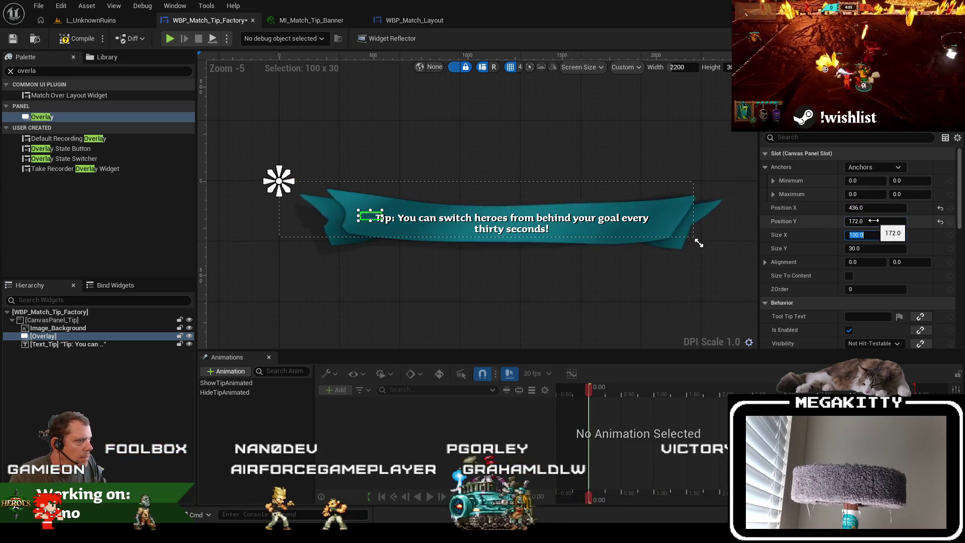
Nest the tip text inside the Overlay, centred horizontally and vertically
left_click(119, 345)
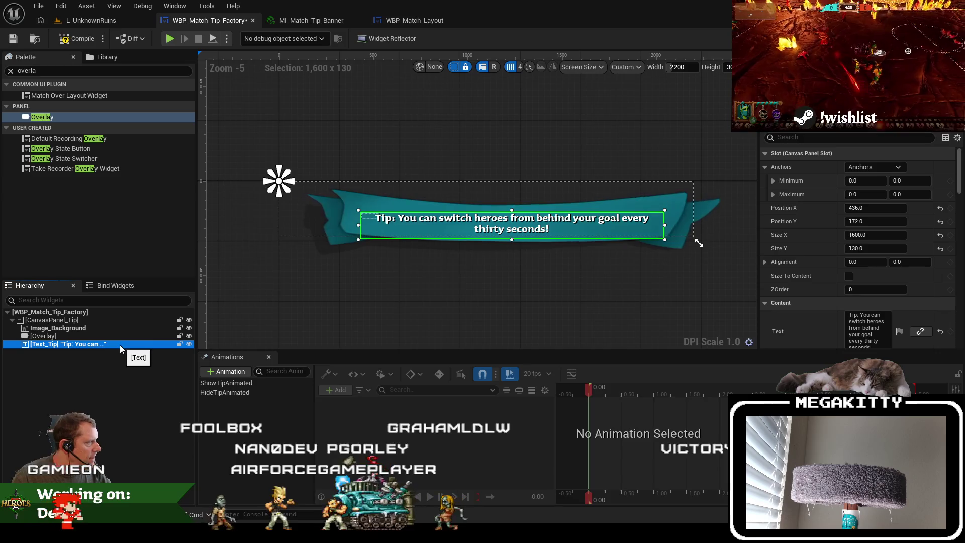
left_click(123, 336)
left_click(849, 235)
type("1")
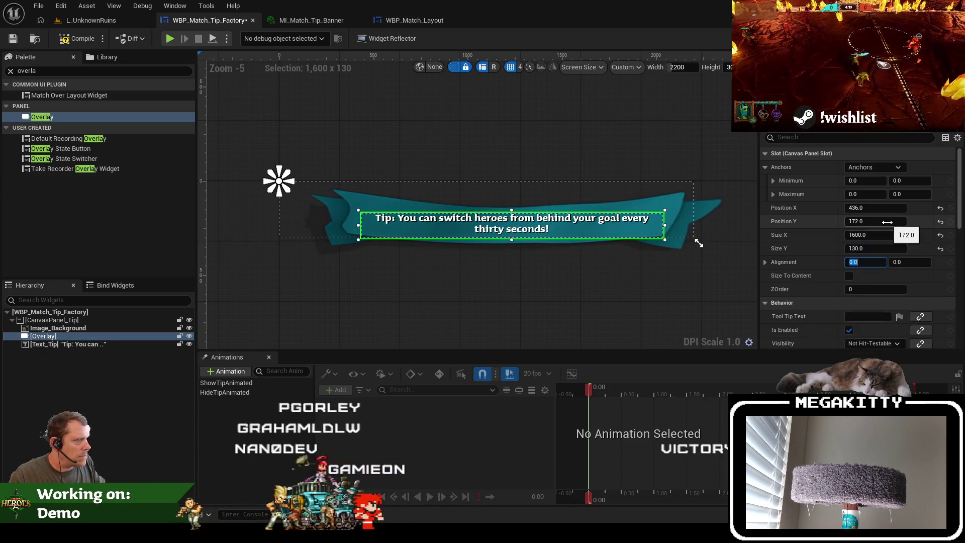
left_click_drag(88, 348, 78, 335)
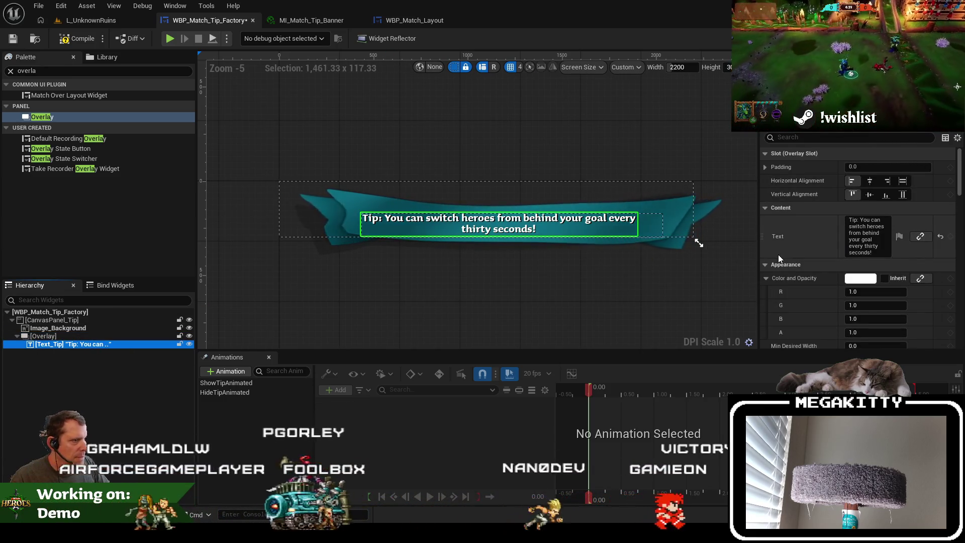
left_click(869, 181)
left_click(870, 195)
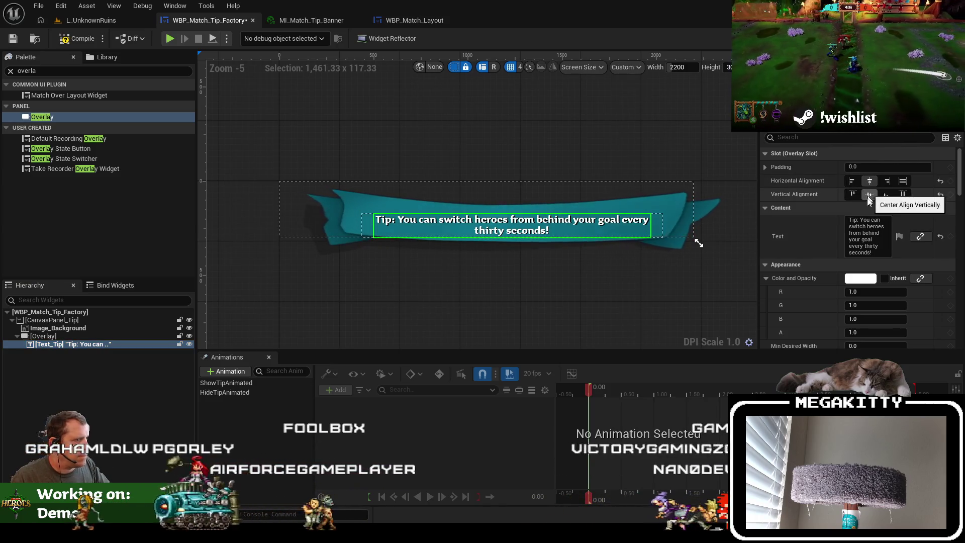
Save the tip widget and launch Play in Editor from the L_UnknownRuins level
left_click(13, 38)
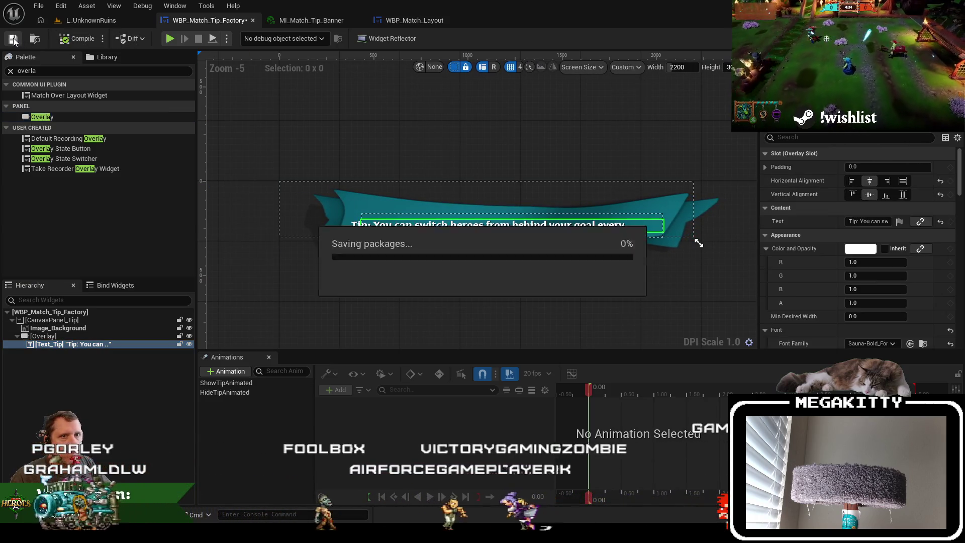
left_click(90, 20)
key("alt+p")
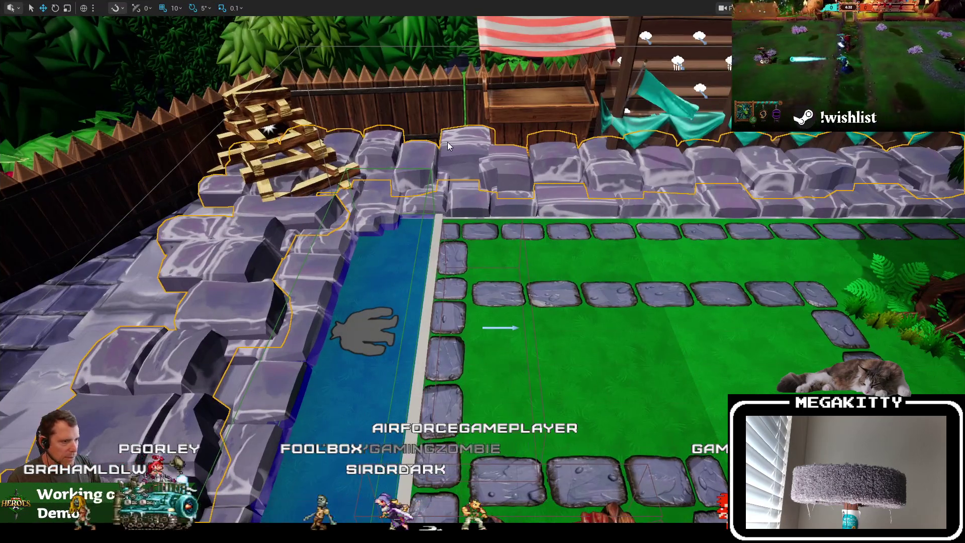
Ready up on hero select, watch the tip banner in the match, then stop
left_click(397, 284)
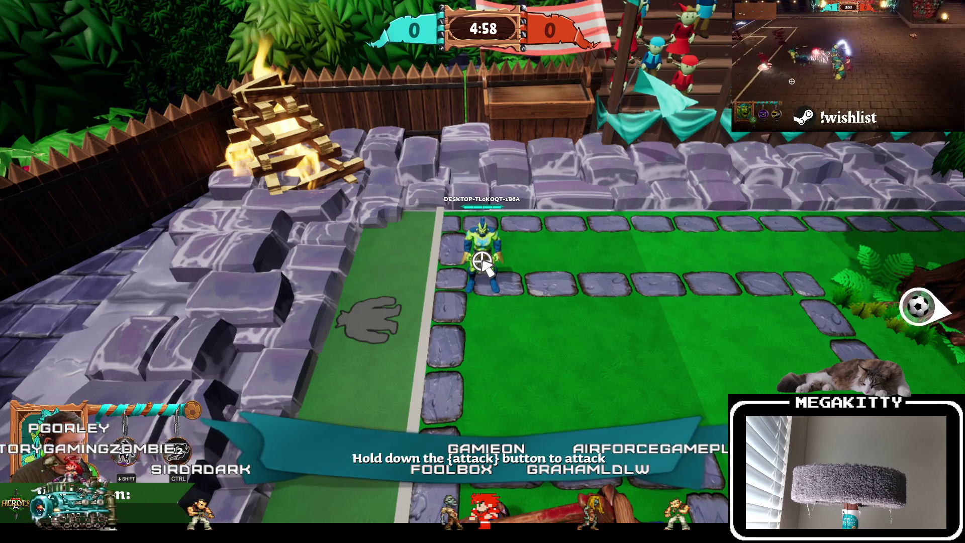
key("Escape")
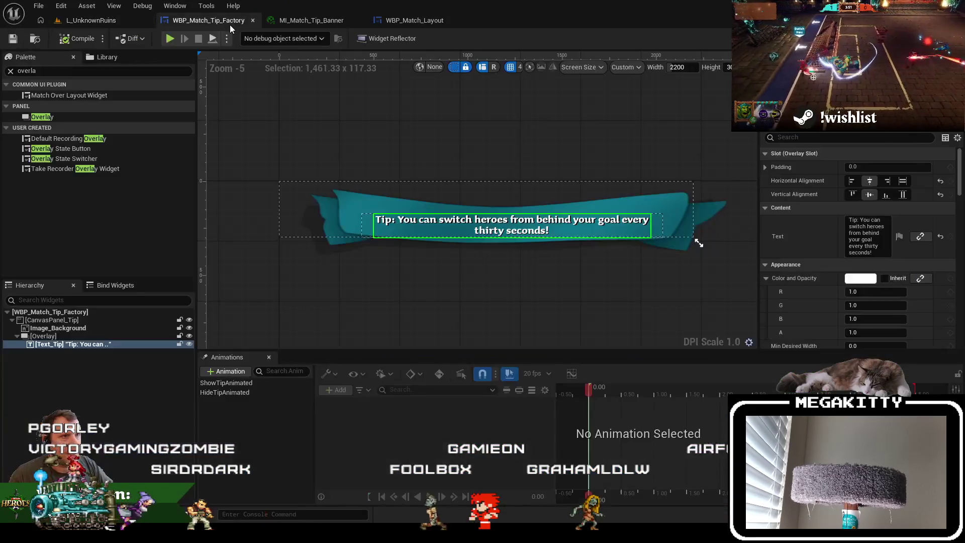
Find the outline setting in Details and set the tip text's Font Outline Size to 2
left_click(820, 140)
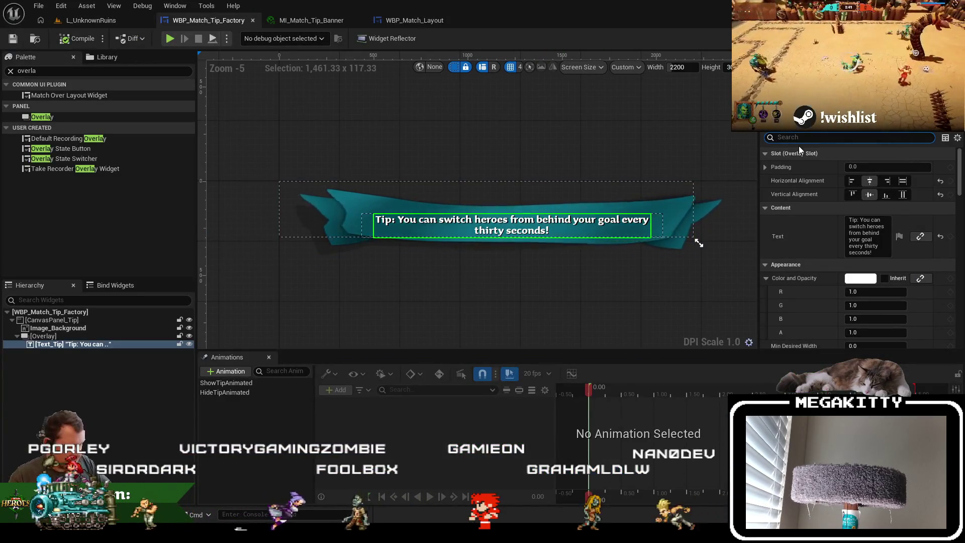
type("outline")
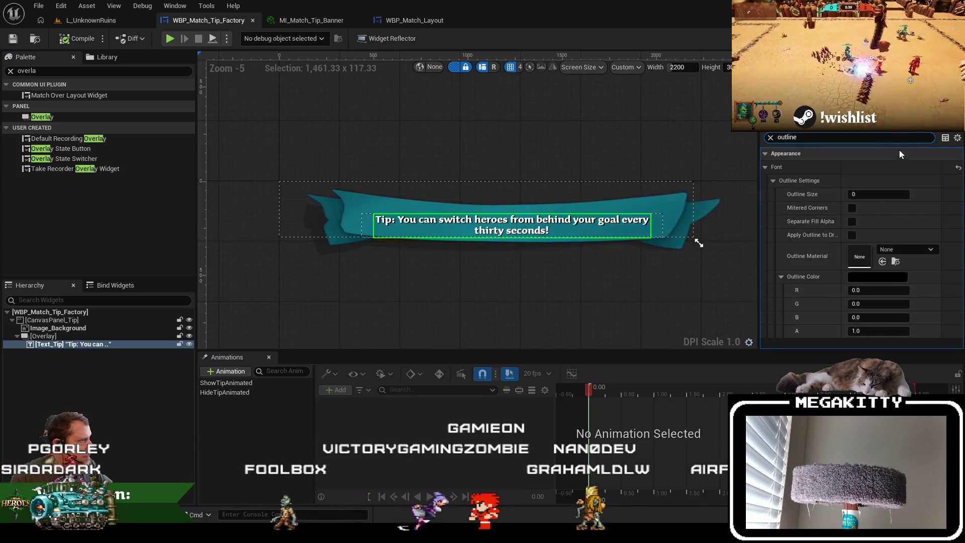
left_click(899, 194)
type("2")
key("Return")
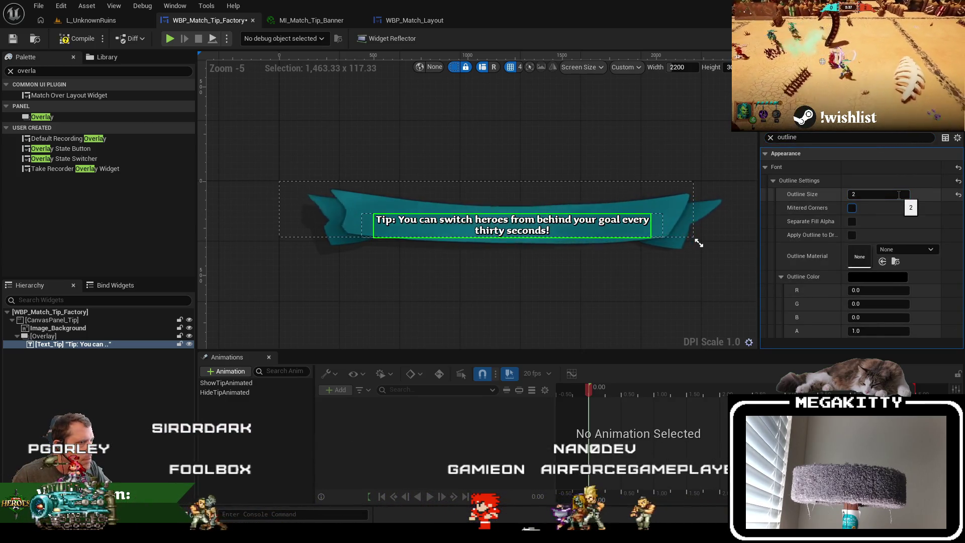
left_click(898, 195)
type("1")
key("BackSpace")
type("2")
key("Tab")
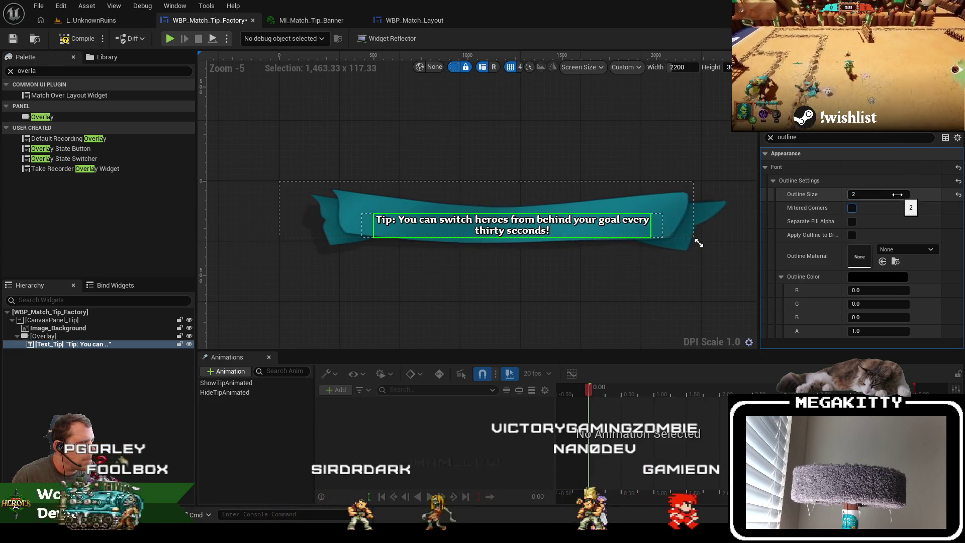
Play a test match from the level editor to check the outlined tip
left_click(90, 20)
key("alt+p")
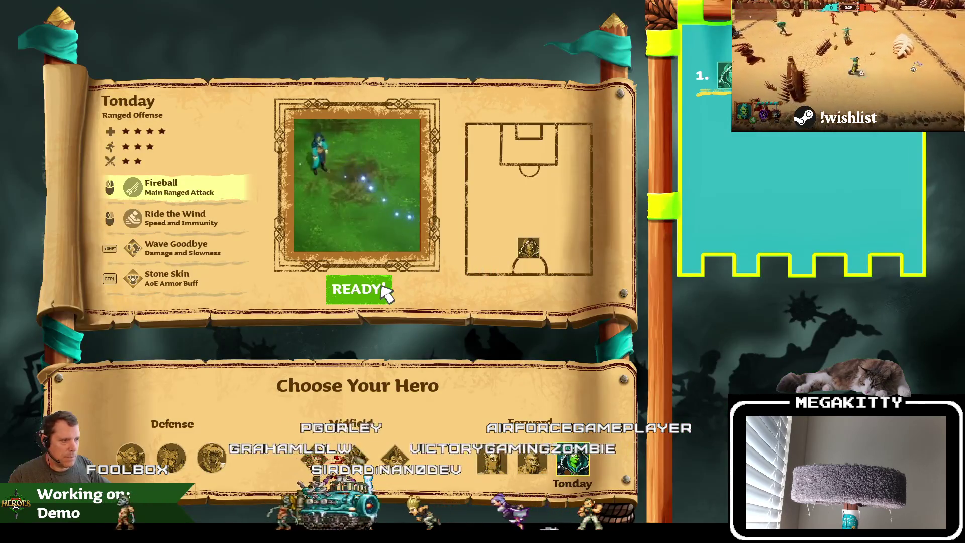
left_click(381, 287)
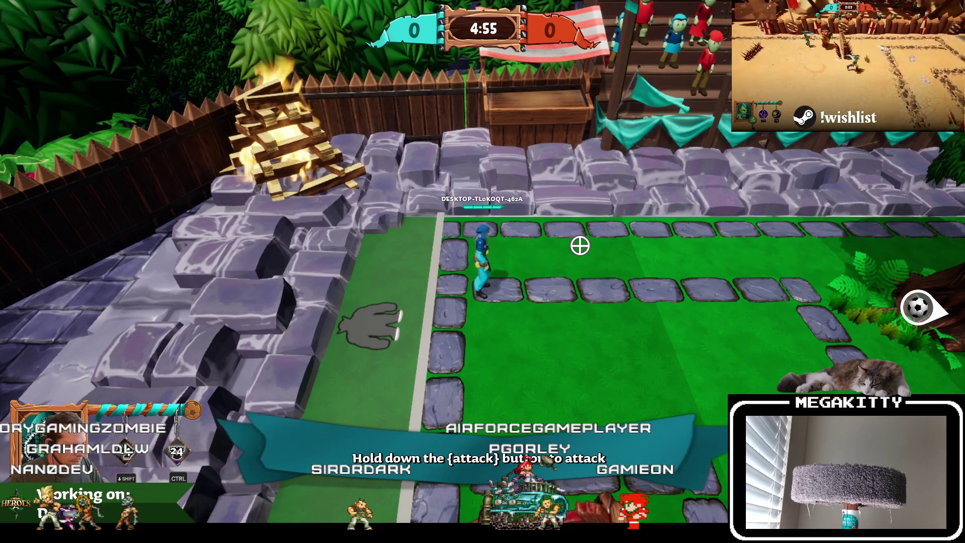
key("Escape")
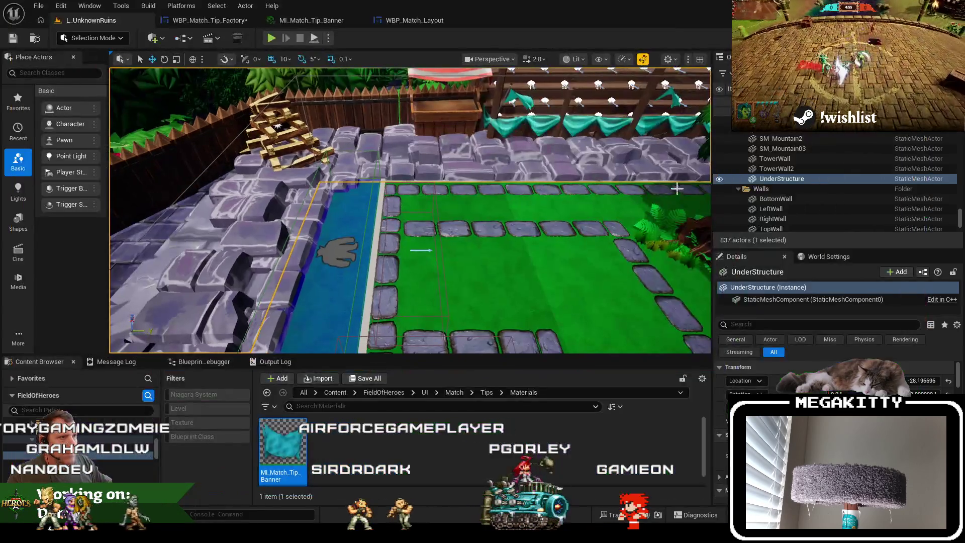
left_click(216, 24)
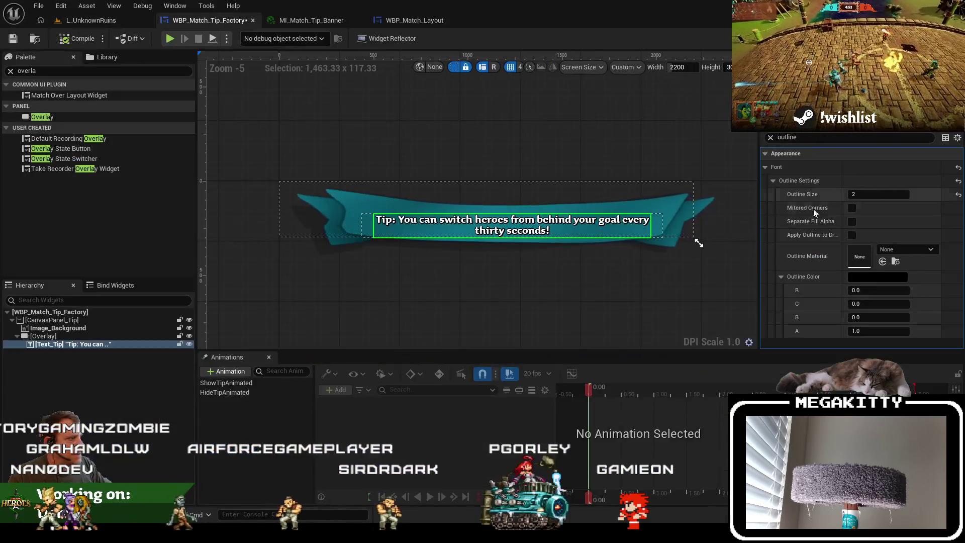
Recommit the outline size of 2 and save the tip widget
left_click(879, 195)
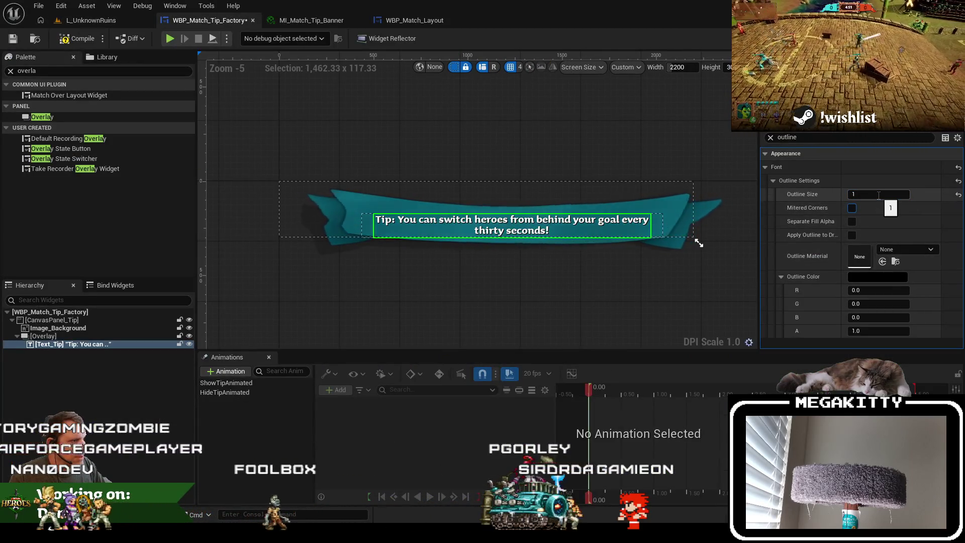
type("2")
key("Return")
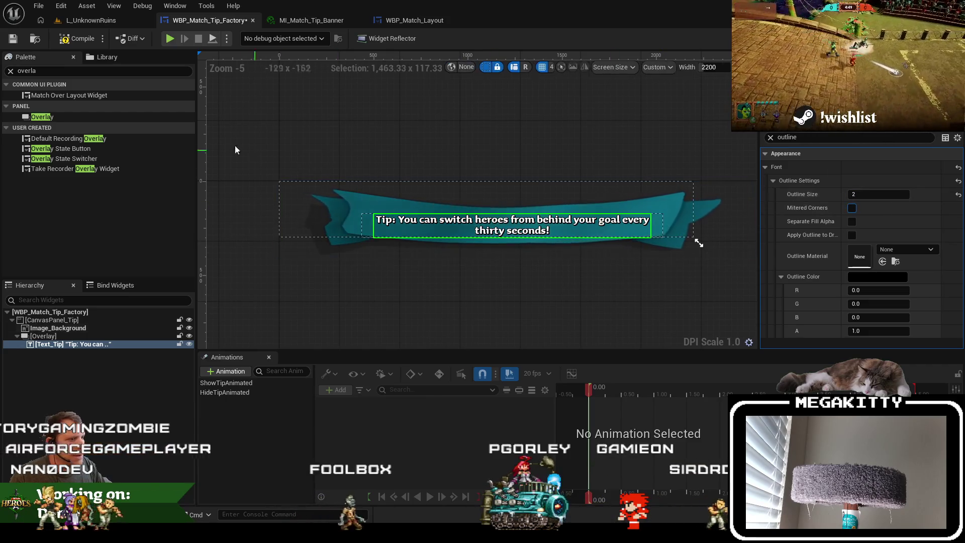
left_click(13, 39)
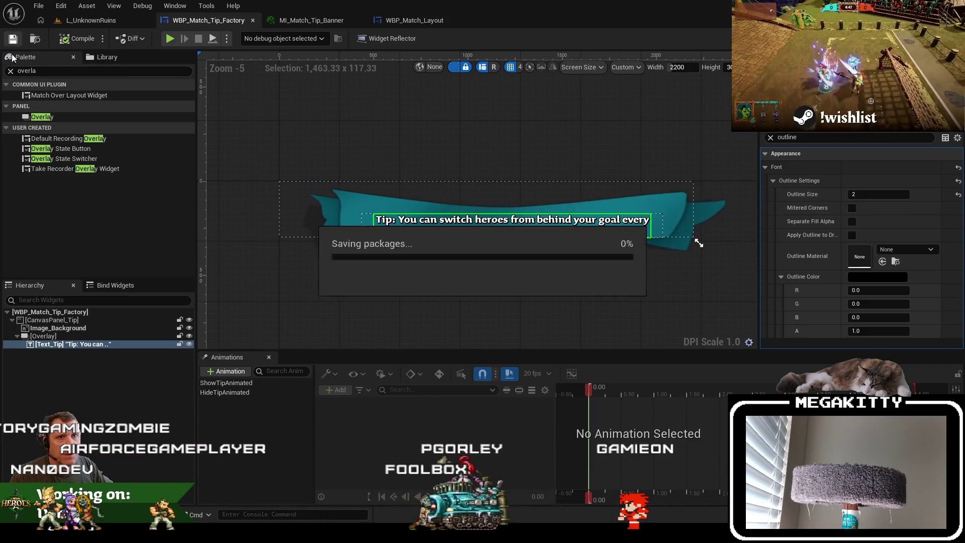
Play another match in full-screen view to verify the saved outline
left_click(85, 20)
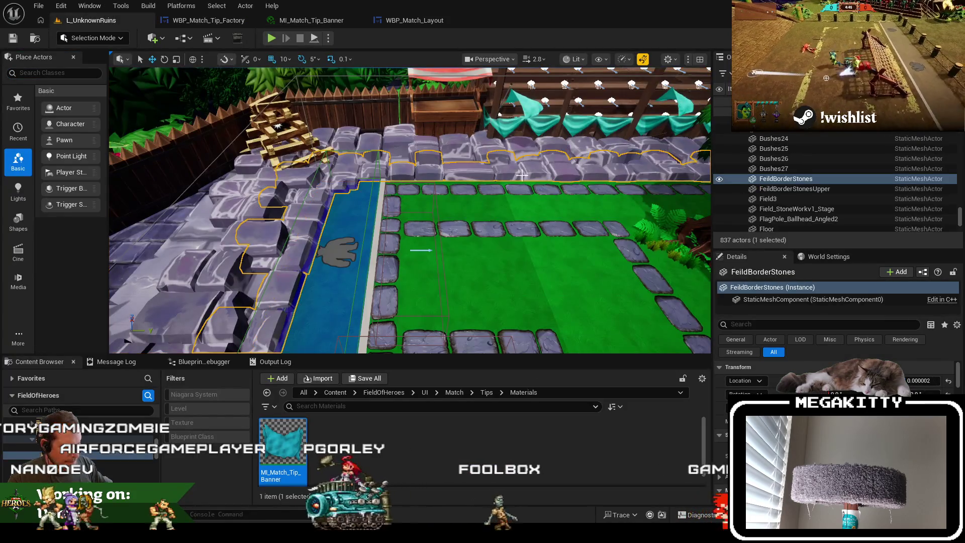
key("F11")
key("alt+p")
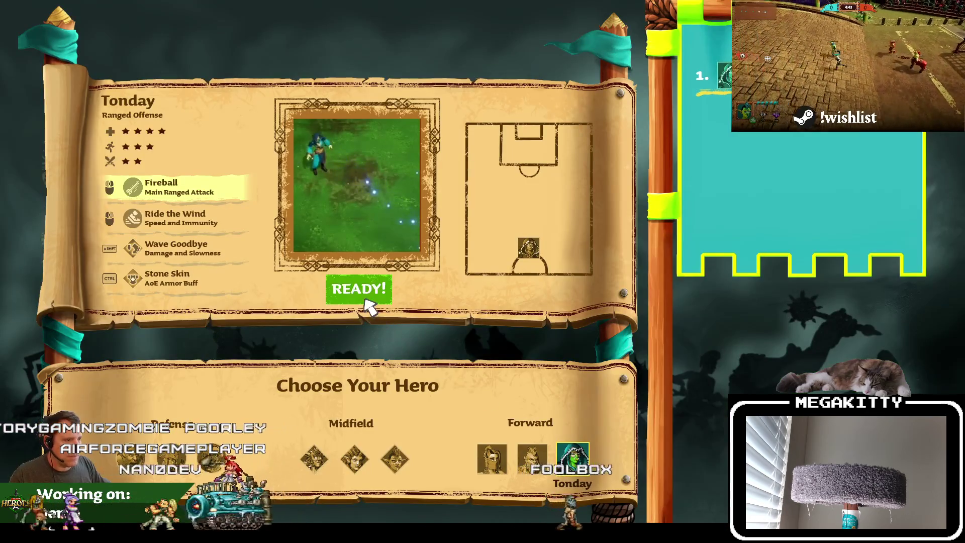
left_click(359, 289)
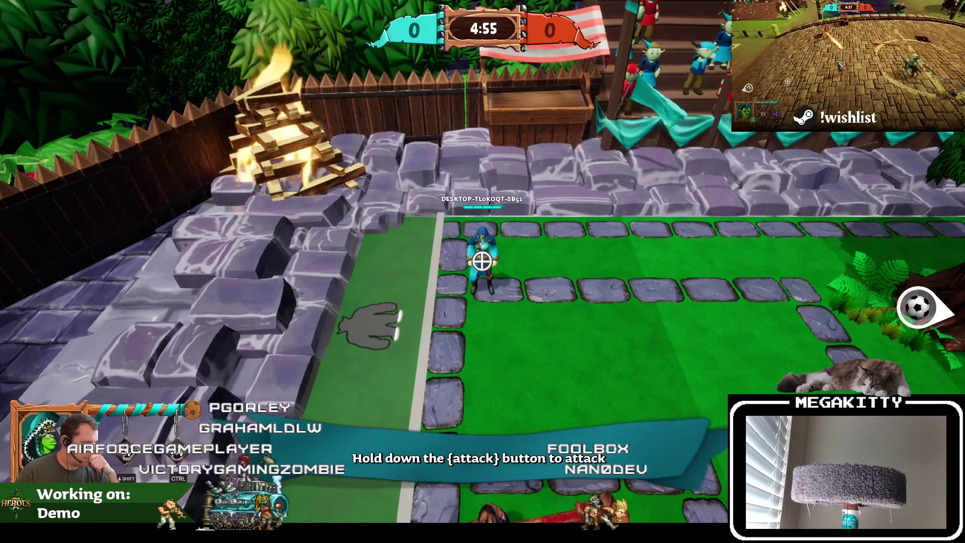
key("Escape")
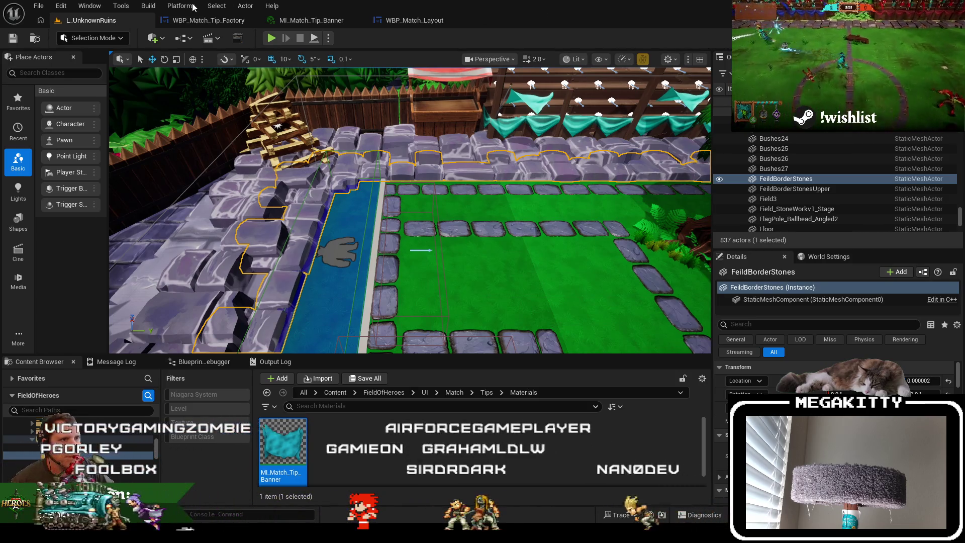
left_click(231, 20)
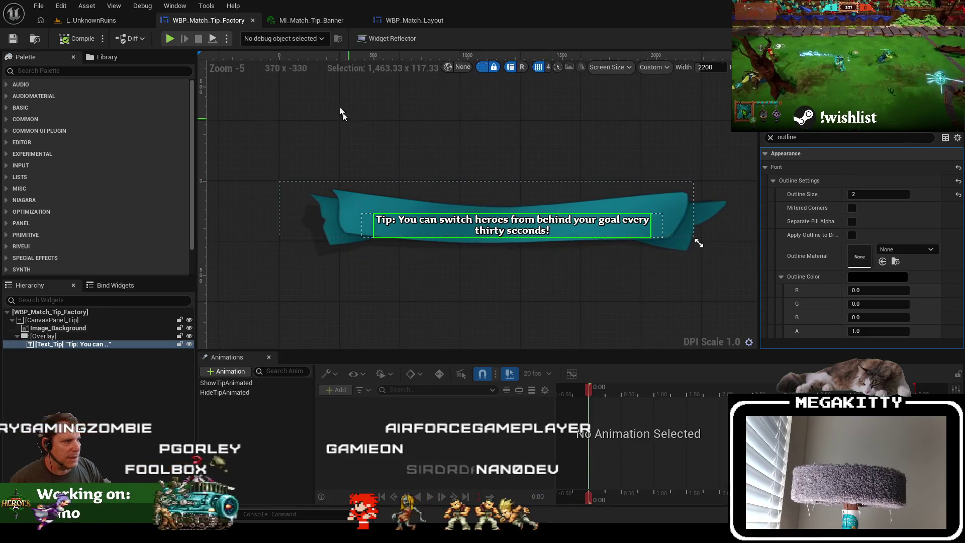
Select the Overlay holding the tip text in the Hierarchy
left_click(390, 38)
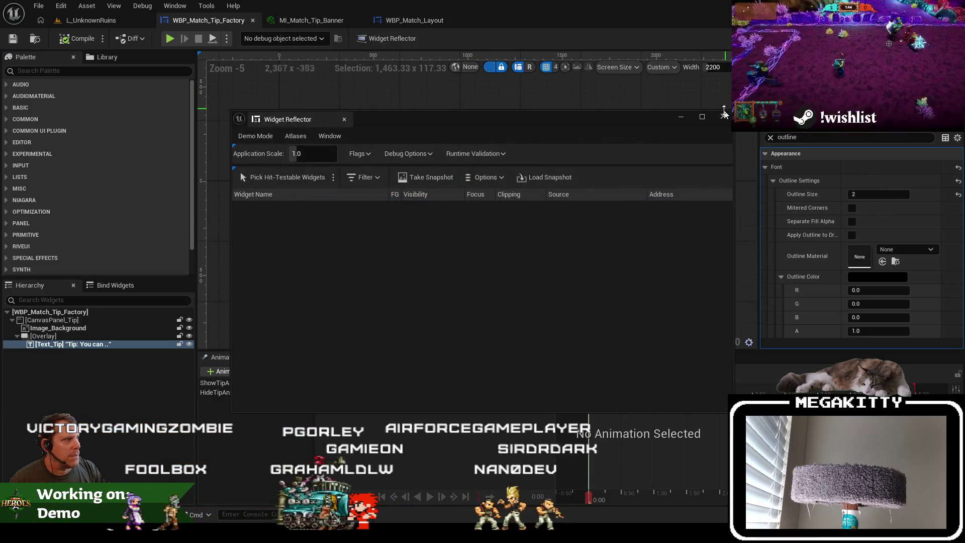
left_click(268, 48)
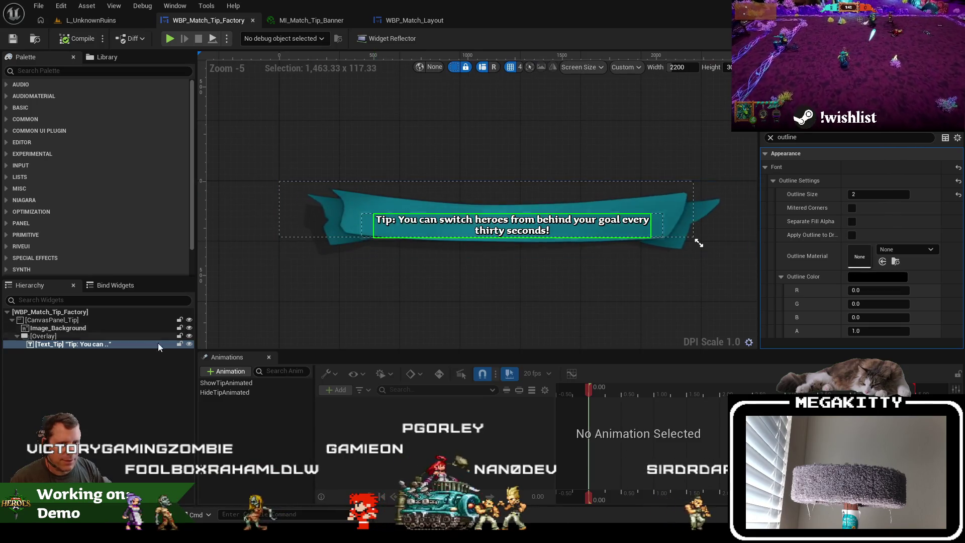
left_click(109, 335)
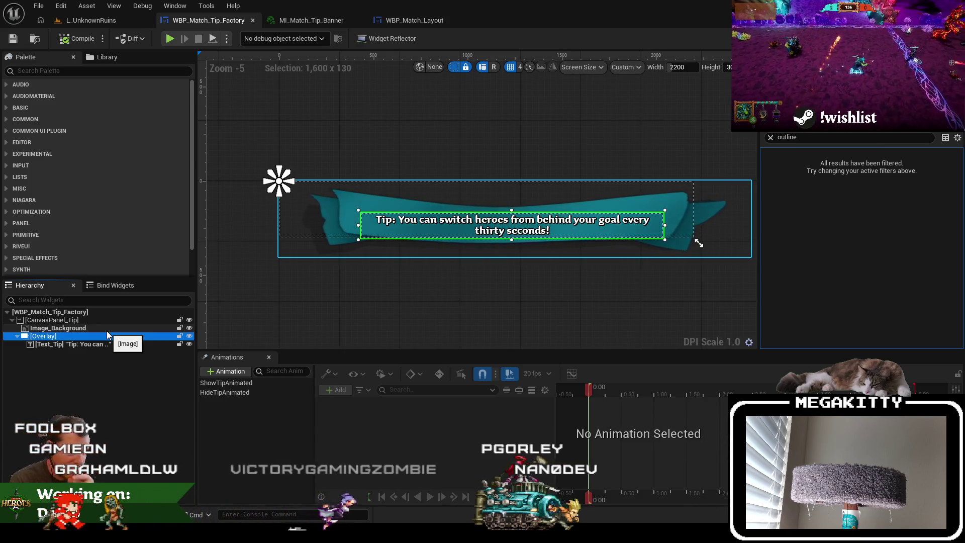
key("Left")
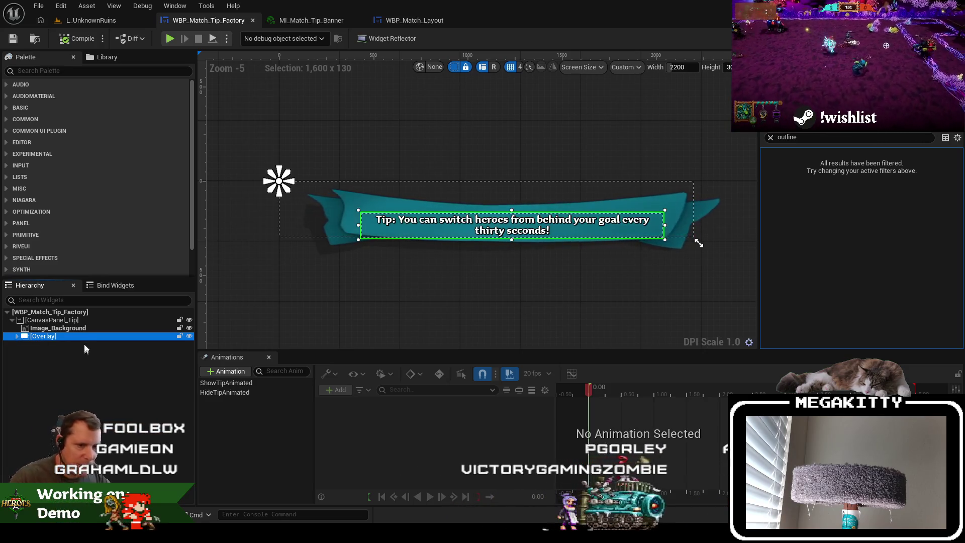
left_click(83, 340)
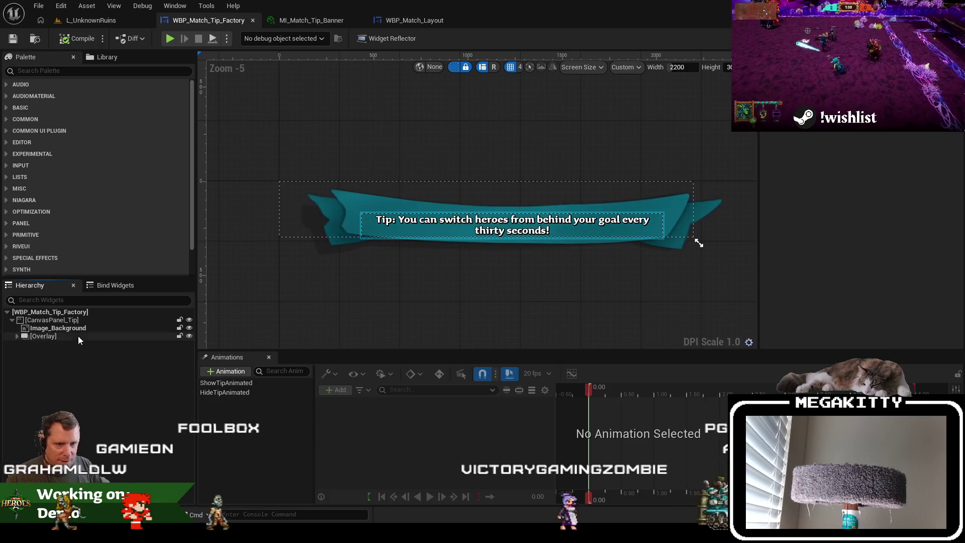
left_click(77, 336)
Duplicate the tip Overlay and name the copy Overlay_Attack
key("ctrl+d")
key("End")
type("_At")
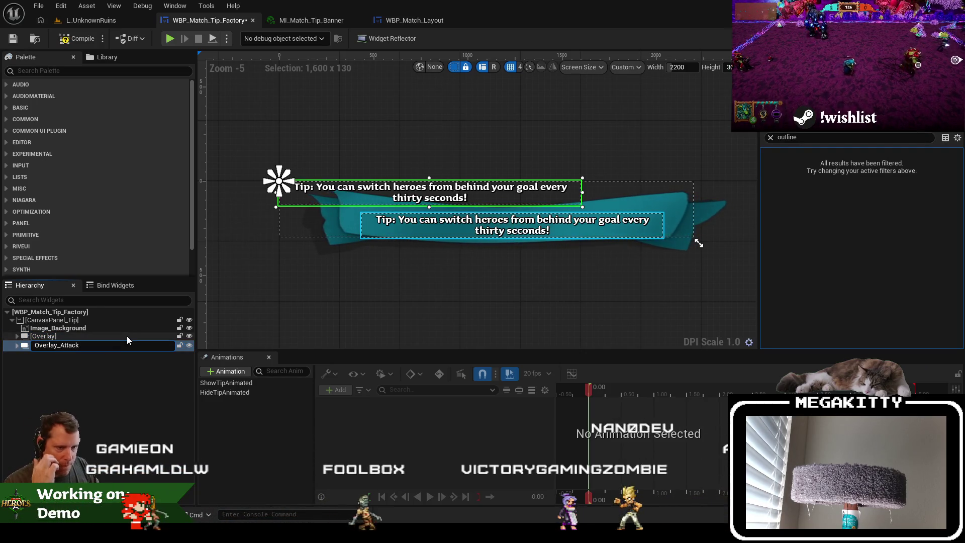
key("Return")
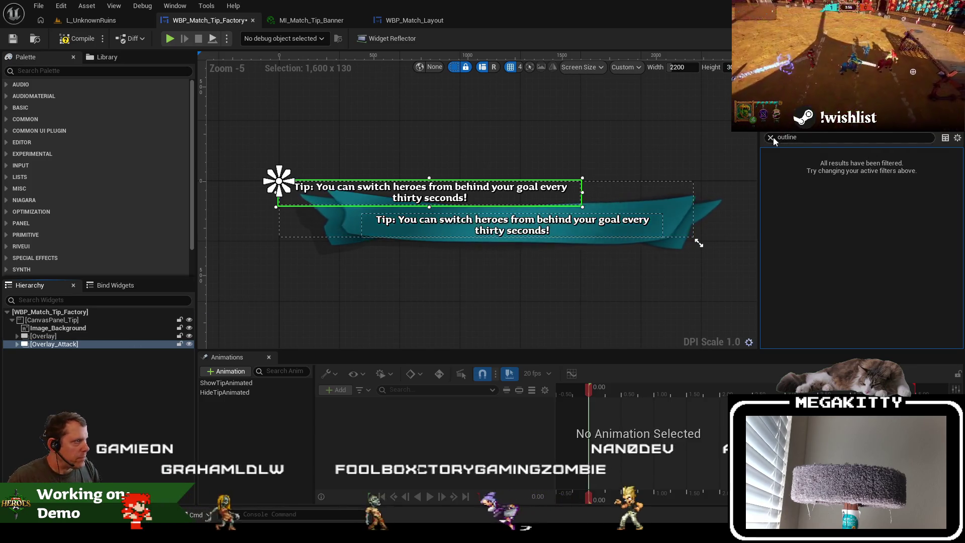
Position Overlay_Attack at X 436, Y 172 on the banner
left_click(770, 137)
left_click(770, 137)
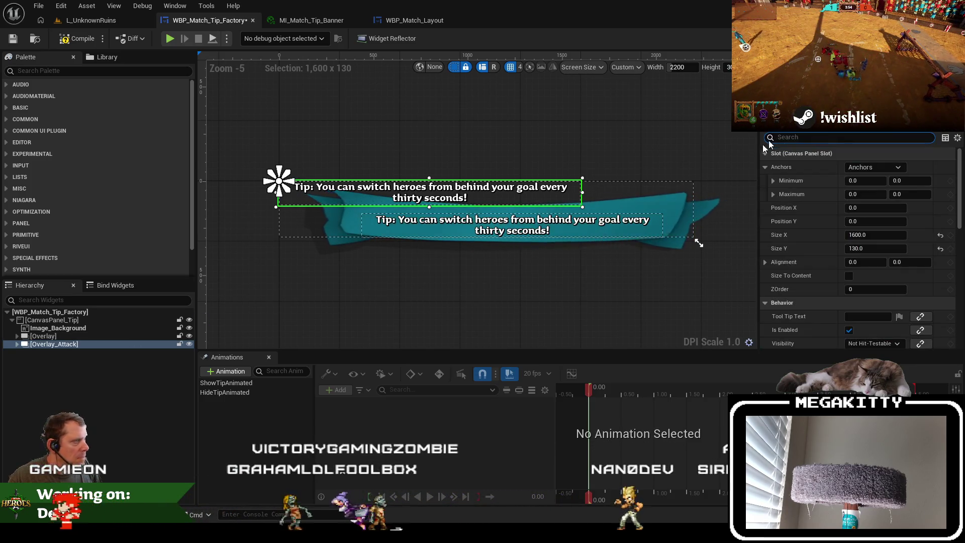
left_click(74, 344)
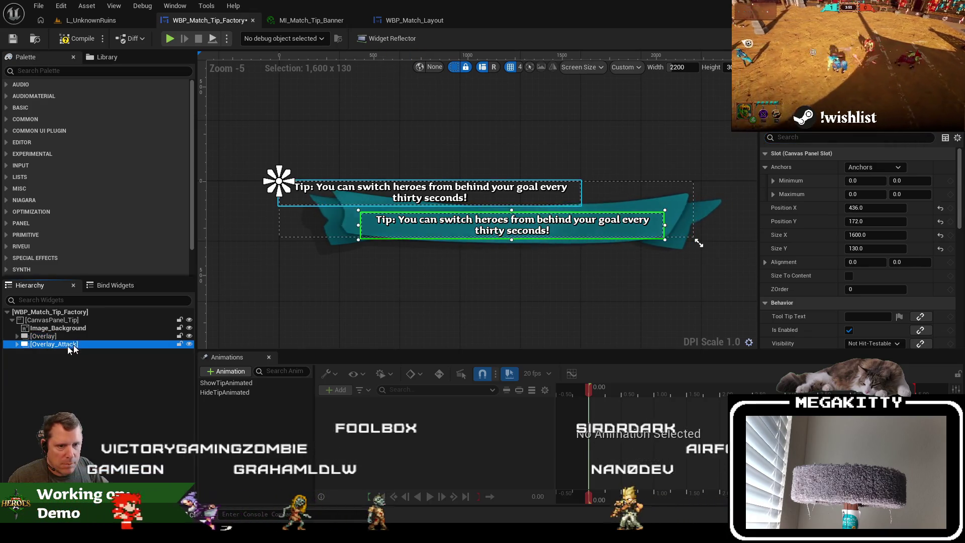
left_click(17, 343)
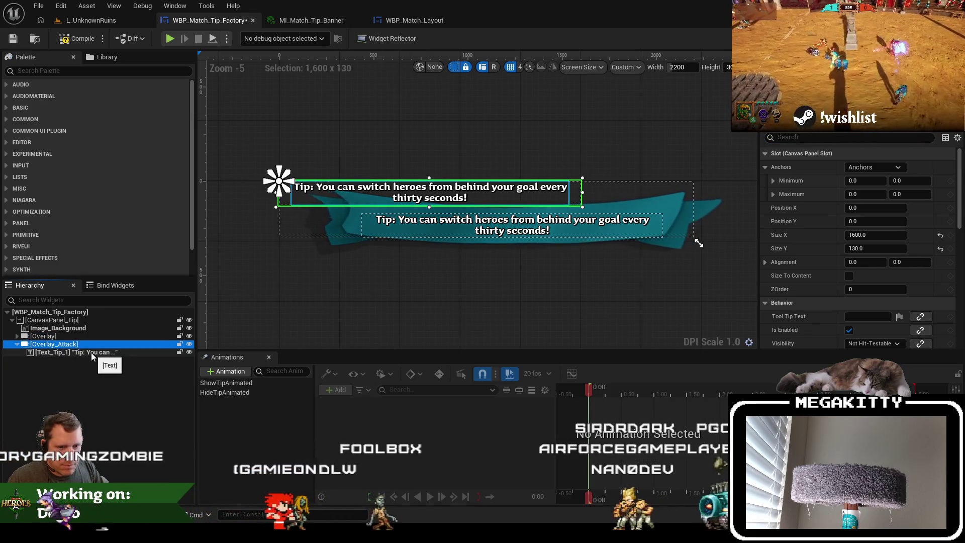
left_click(56, 336)
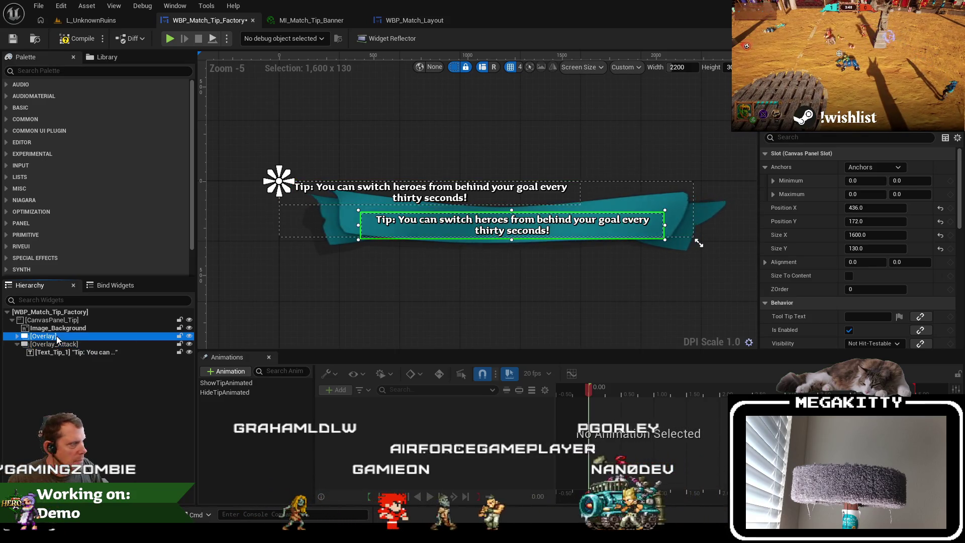
left_click(56, 344)
left_click(877, 207)
type("436")
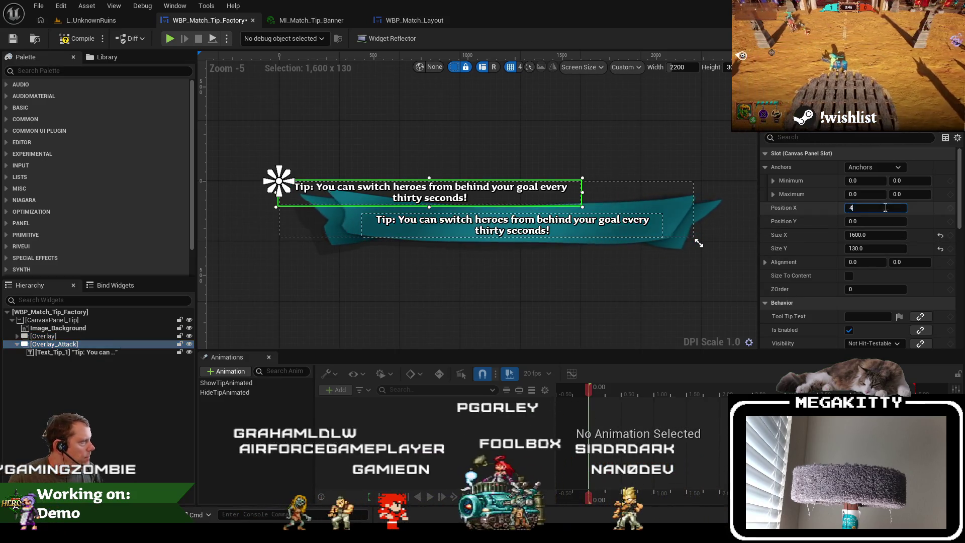
key("Return")
left_click(883, 222)
type("172")
key("Tab")
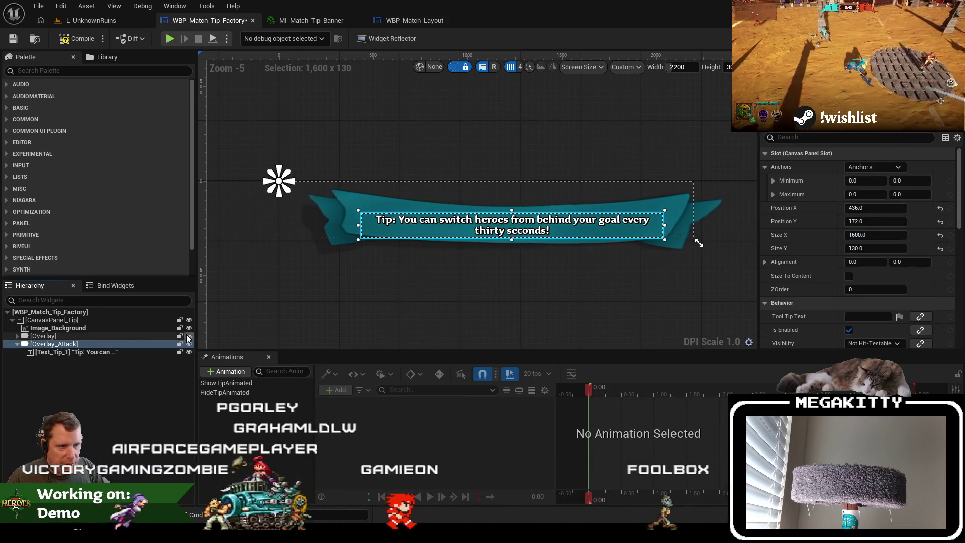
Clear the custom name of the copied Text_Tip_1, then bring up WBP_Match_Layout
left_click(92, 352)
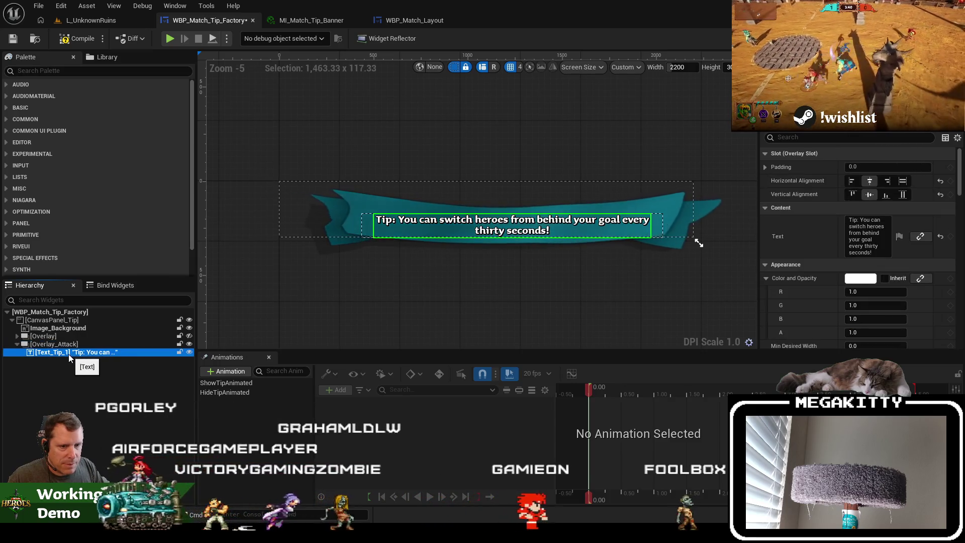
left_click(64, 353)
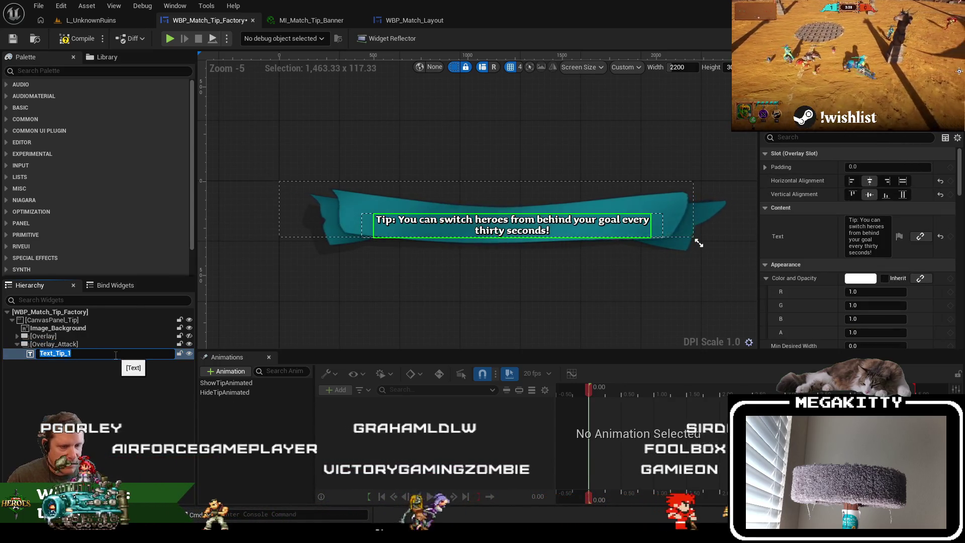
type("Te")
key("BackSpace")
key("BackSpace")
key("Return")
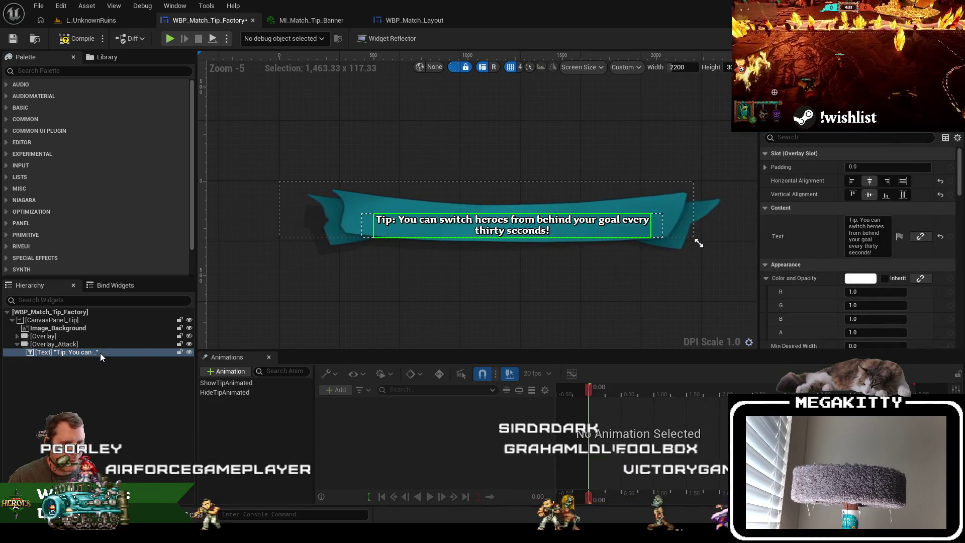
left_click(325, 22)
left_click(371, 22)
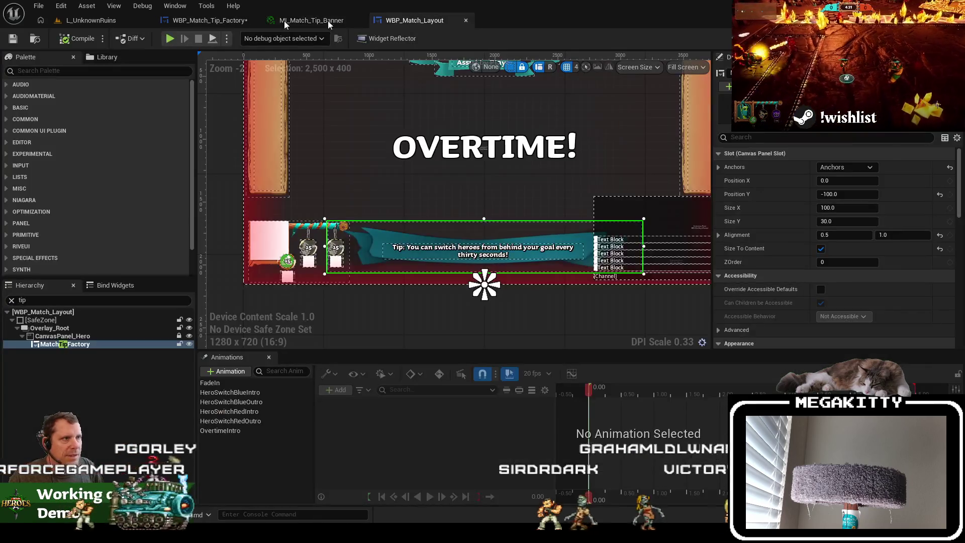
Search the Content Browser for dt_tip, open DT_Match_Tips and copy the Attack row's tip text
left_click(201, 22)
left_click(104, 23)
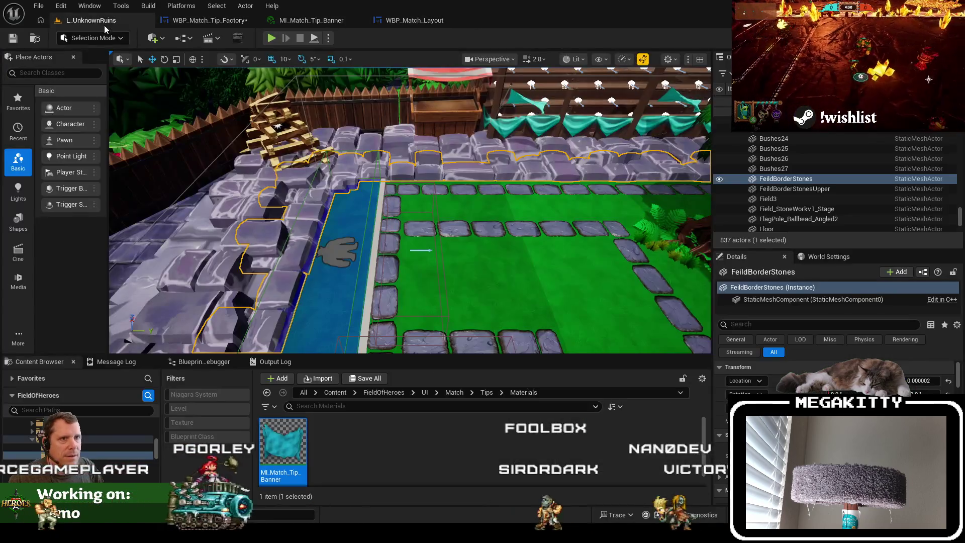
left_click(303, 393)
left_click(370, 393)
type("dt_tip")
double_click(283, 427)
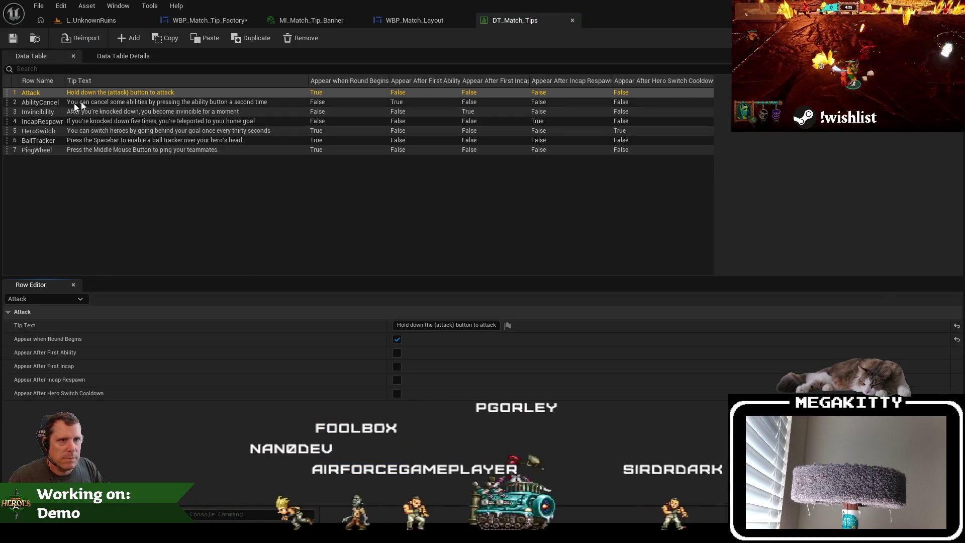
left_click(460, 324)
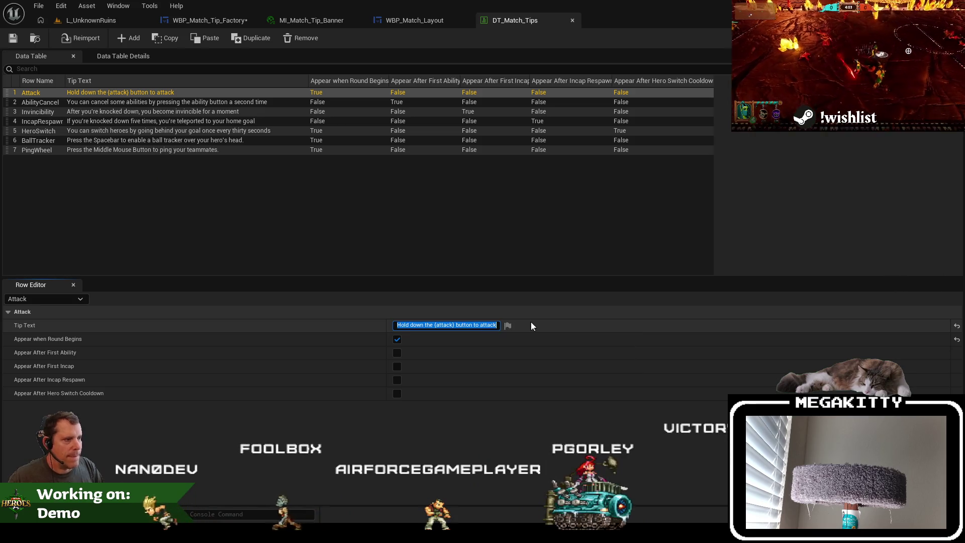
left_click(424, 21)
left_click(203, 15)
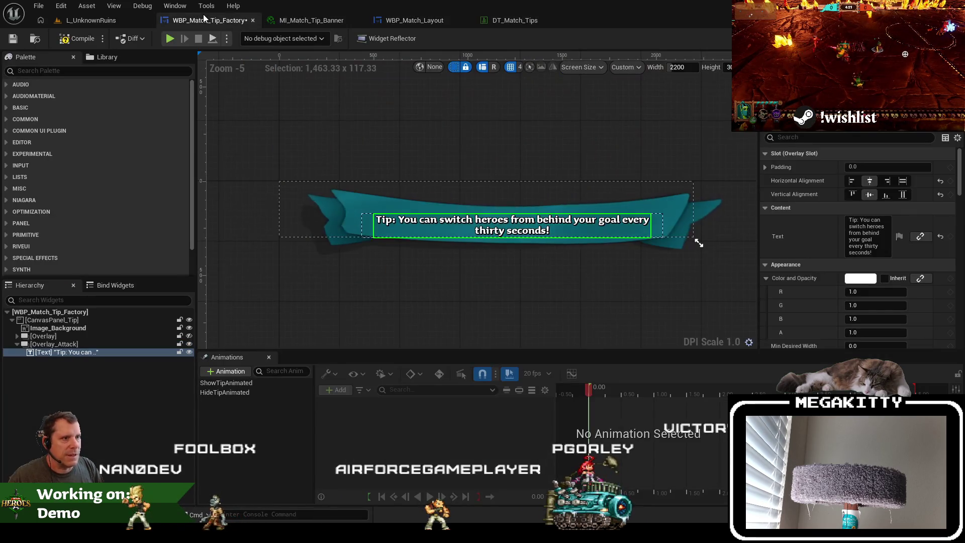
Paste the attack tip into the Text property and delete the {attack} placeholder
left_click(864, 251)
key("ctrl+v")
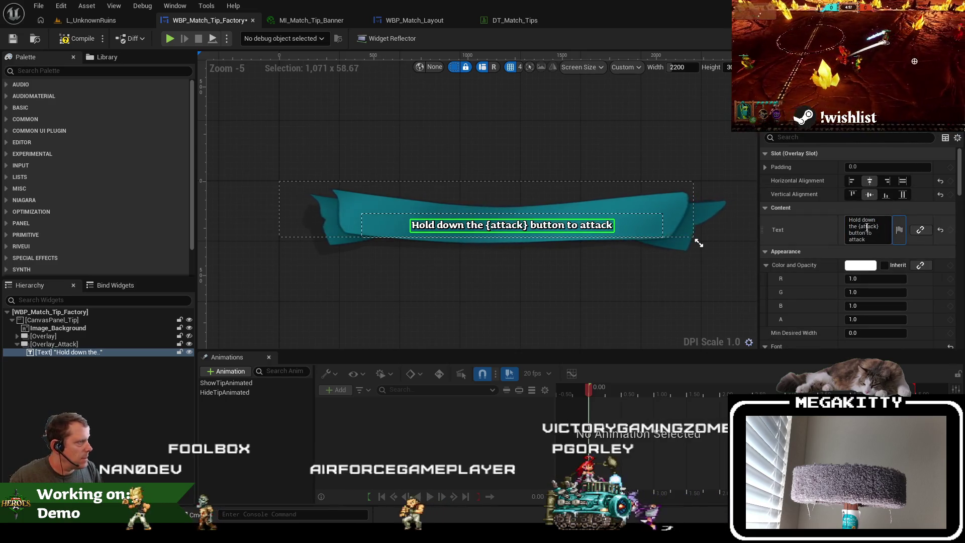
double_click(883, 226)
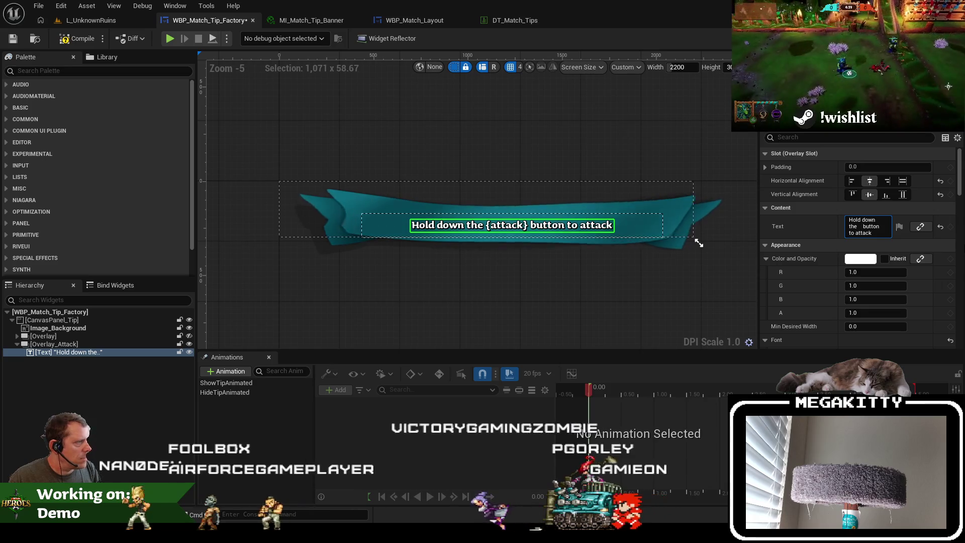
key("BackSpace")
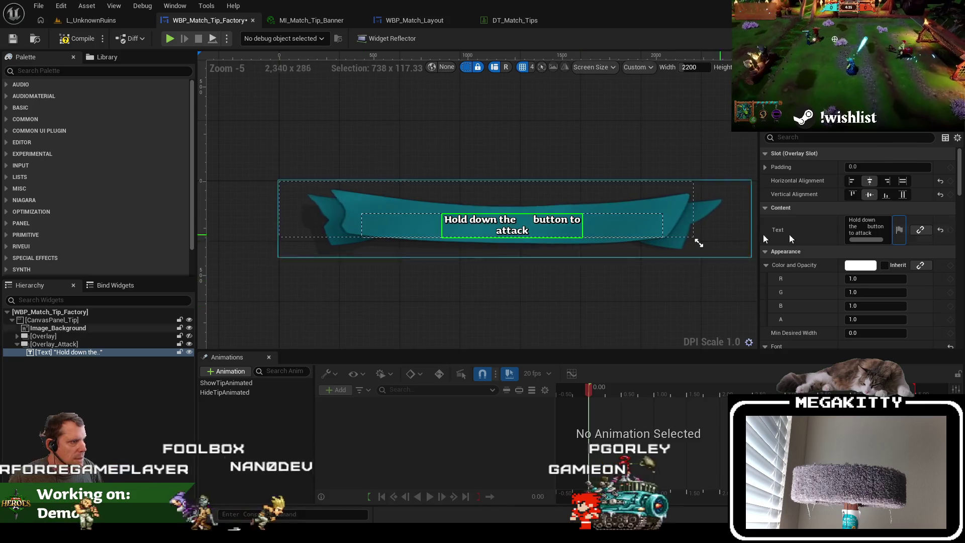
Turn off Auto Wrap Text for the attack tip text
left_click(854, 137)
type("aut")
left_click(853, 221)
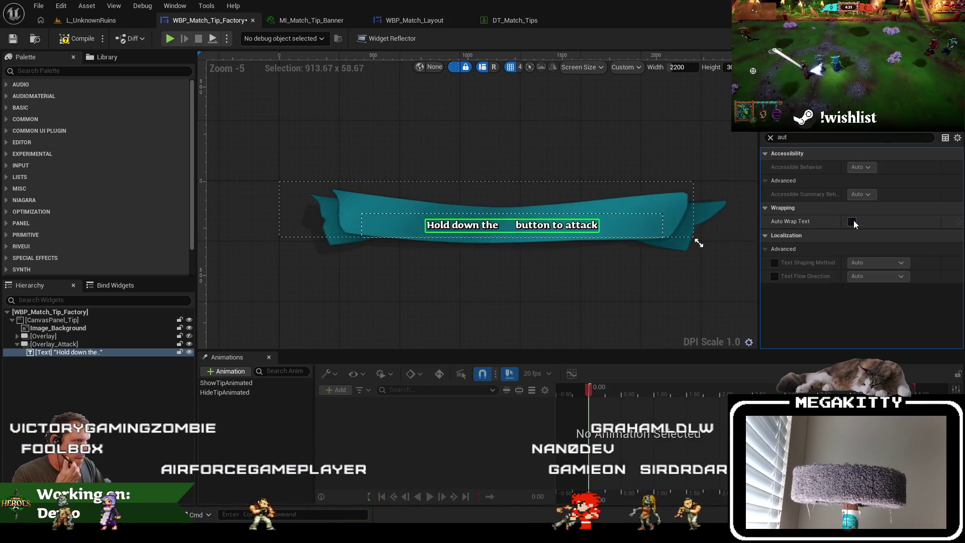
left_click(770, 137)
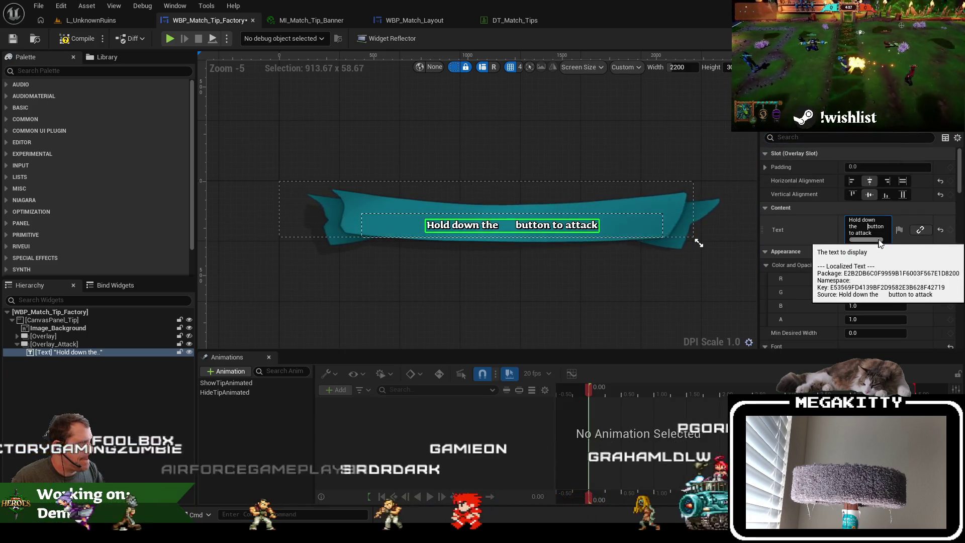
Widen the blank gap before "button" to leave room for the icon
left_click(868, 227)
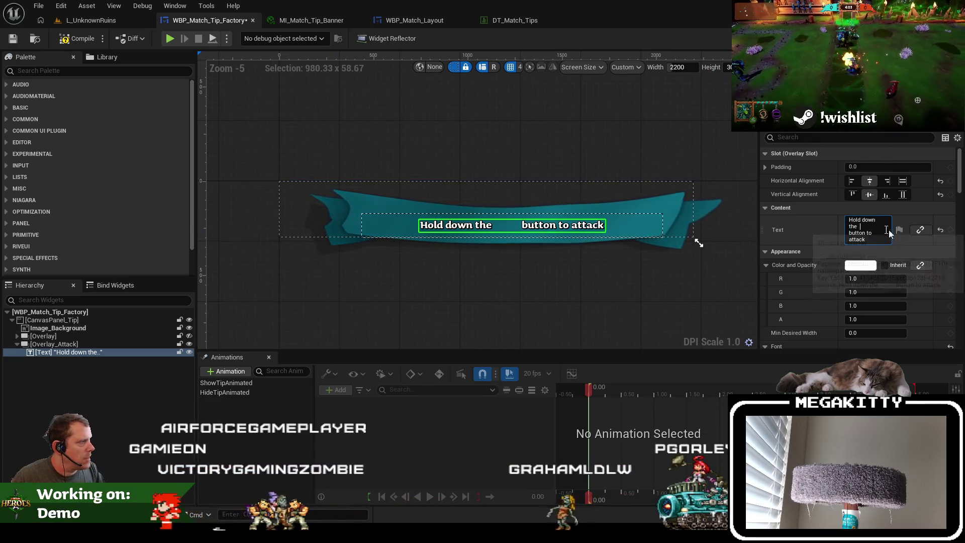
left_click(907, 235)
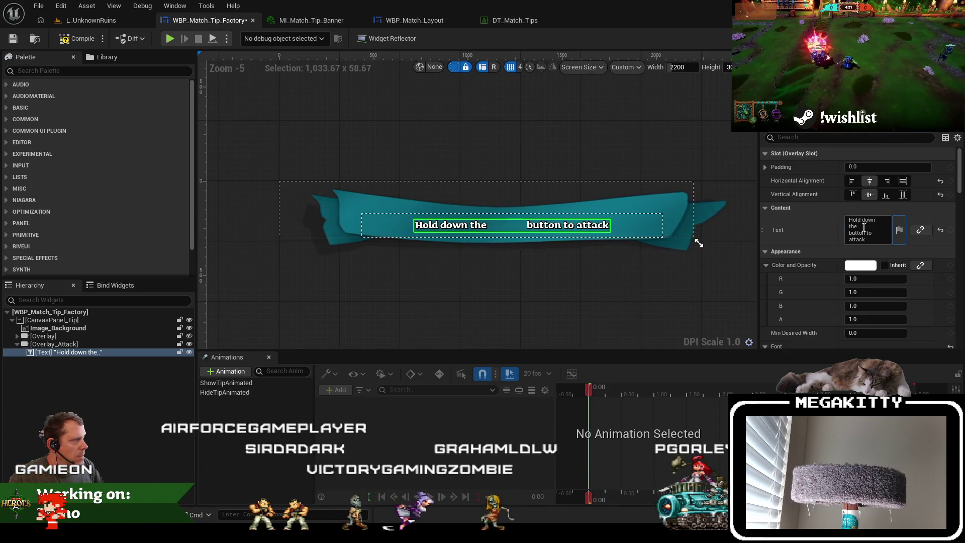
left_click(881, 230)
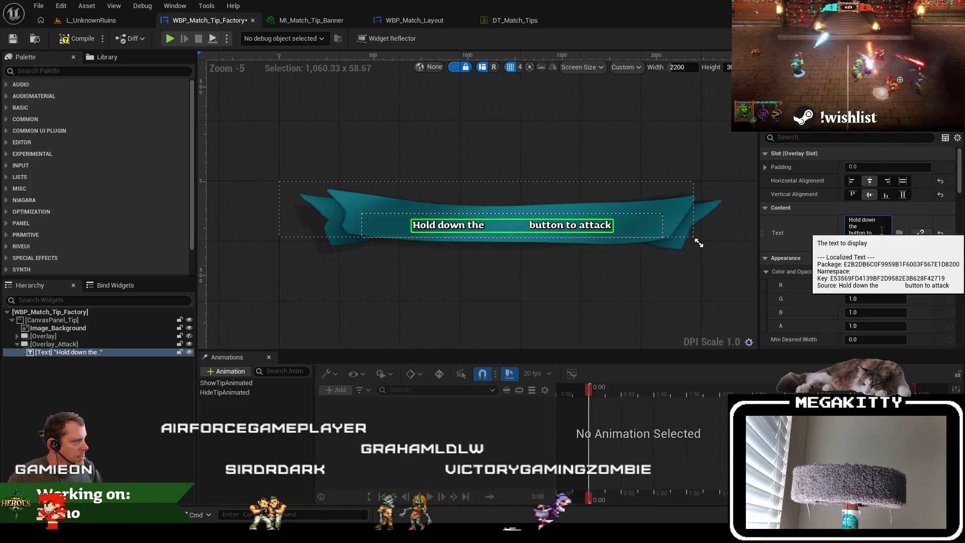
key("BackSpace")
key("BackSpace")
key("Tab")
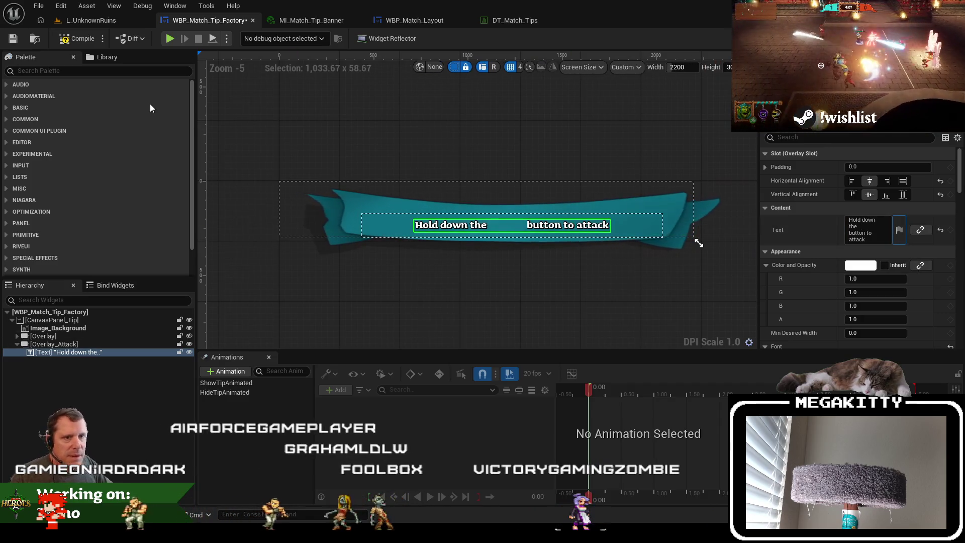
Drag WBP Input Binding V2 from the Palette into Overlay_Attack in the Hierarchy
type("bindin")
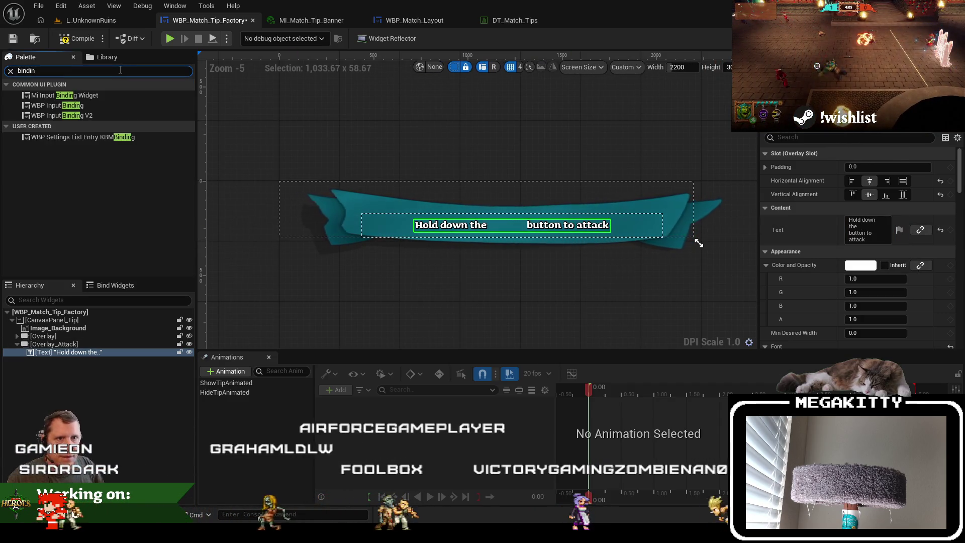
left_click(119, 115)
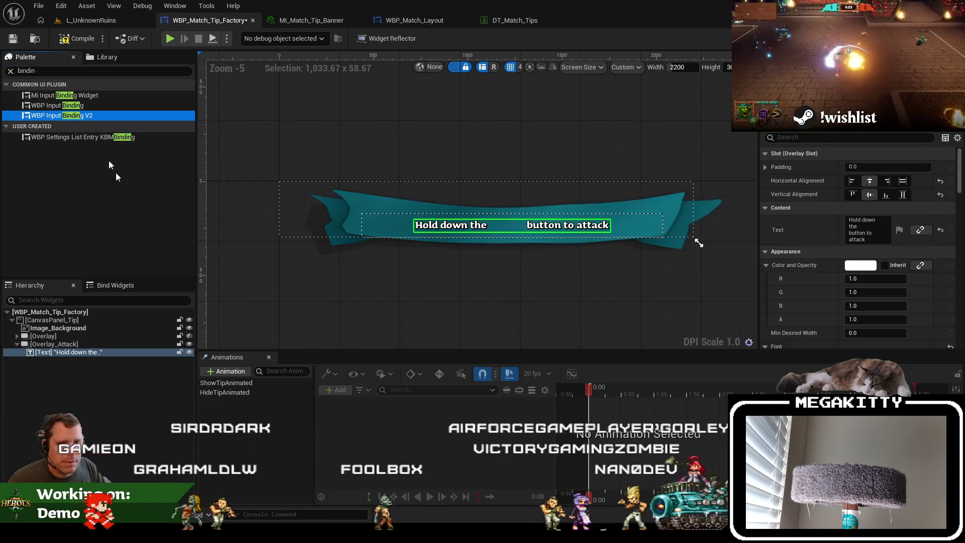
left_click_drag(101, 345, 100, 343)
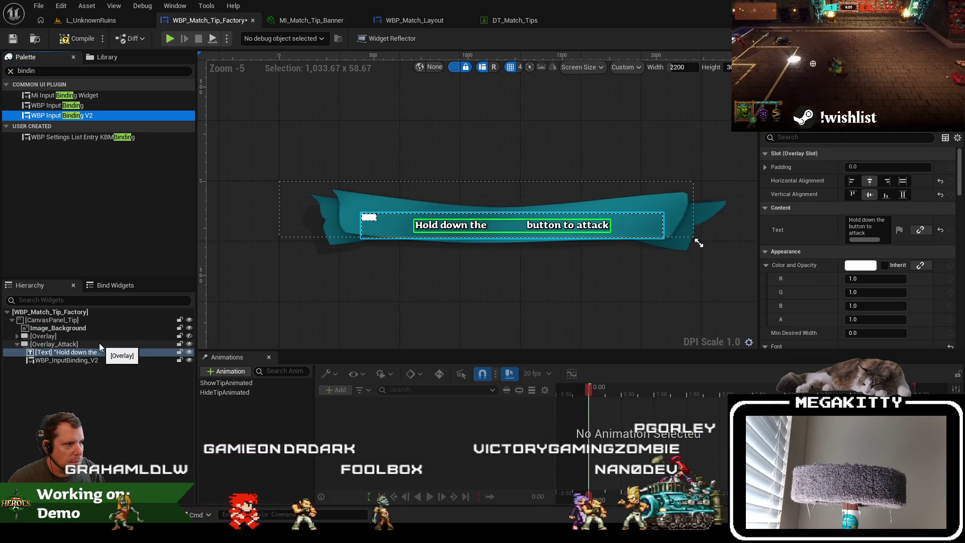